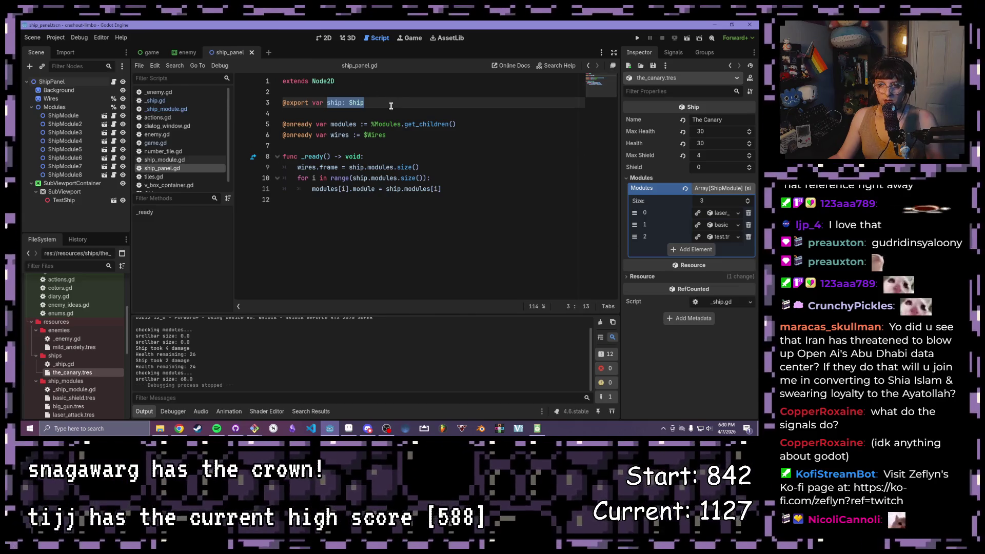
Step: Leave ship_panel.gd for the ShipPanel scene in the 2D view, then run the game
click(373, 103)
drag(454, 189, 308, 188)
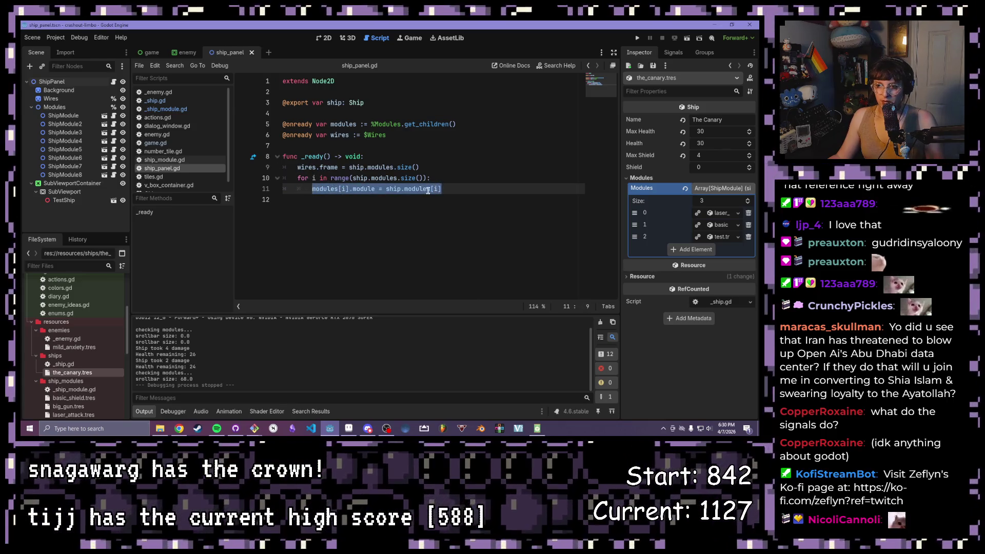
click(460, 192)
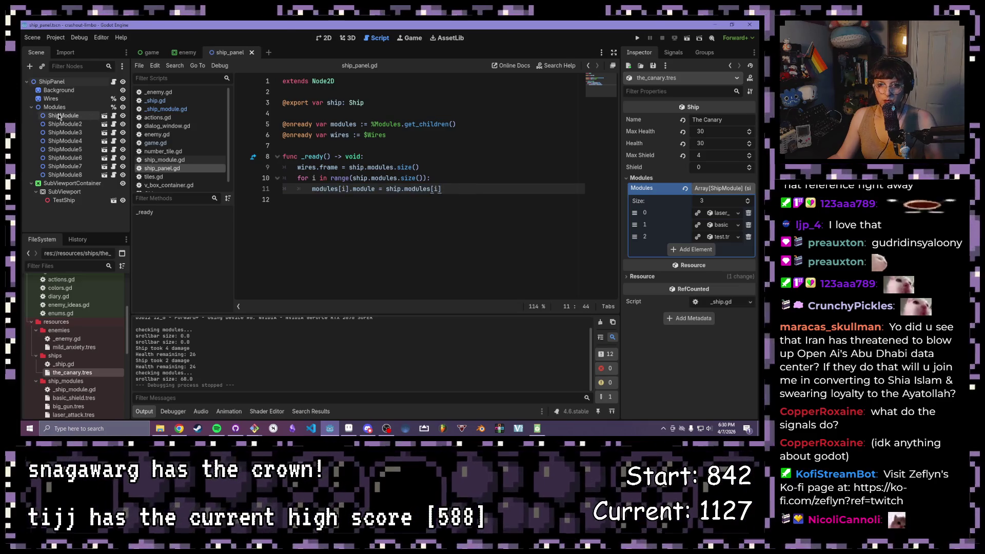
click(324, 38)
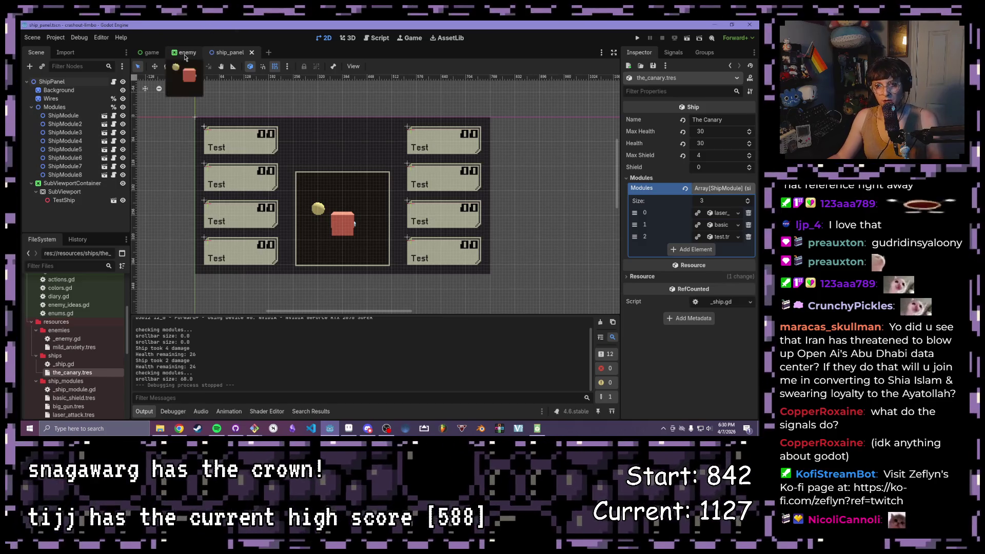
click(637, 39)
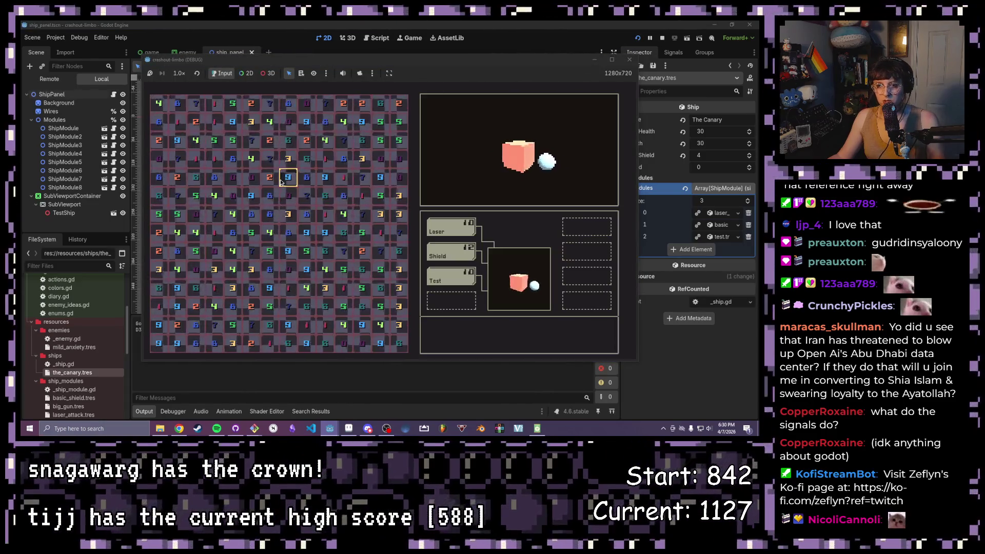
drag(233, 159, 199, 156)
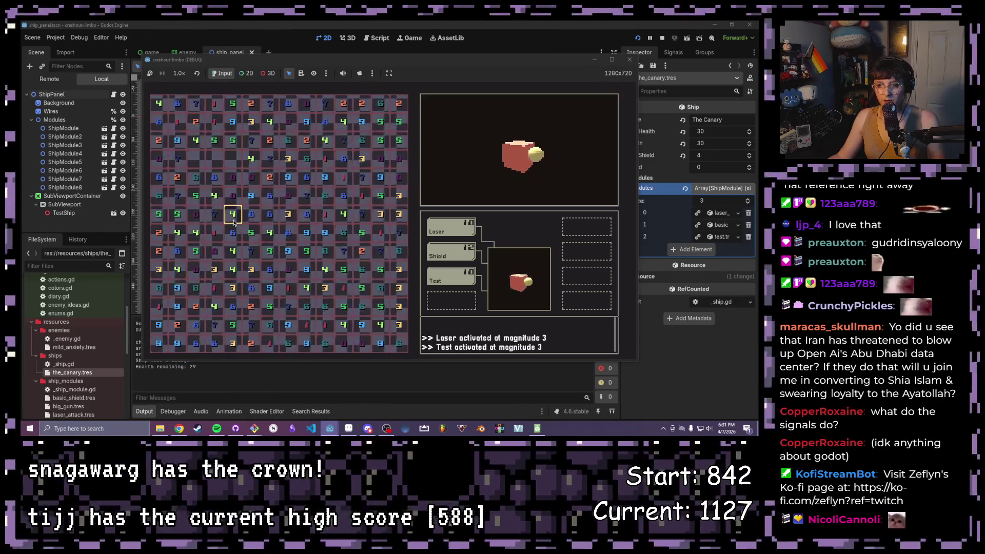
mouse_move(231, 118)
mouse_down()
mouse_move(214, 122)
mouse_move(232, 144)
mouse_move(230, 204)
mouse_up()
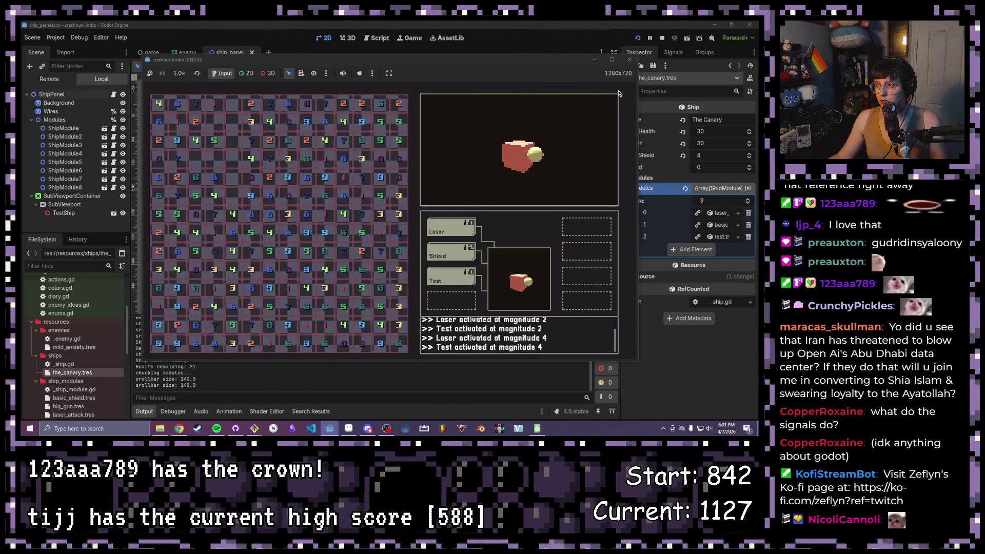
click(631, 61)
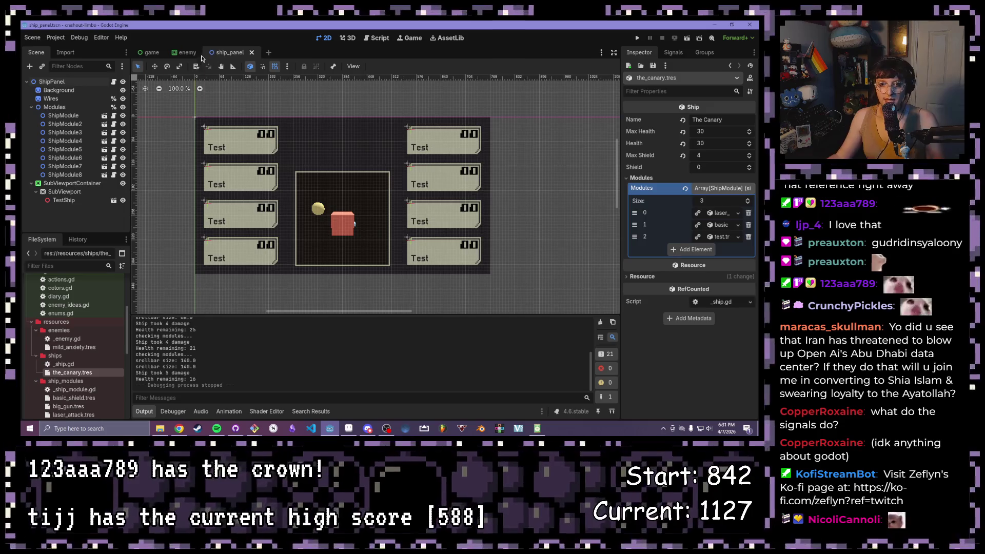
Step: Review _ship.gd, the ShipModule type declaration, and the module types in enums.gd
click(377, 38)
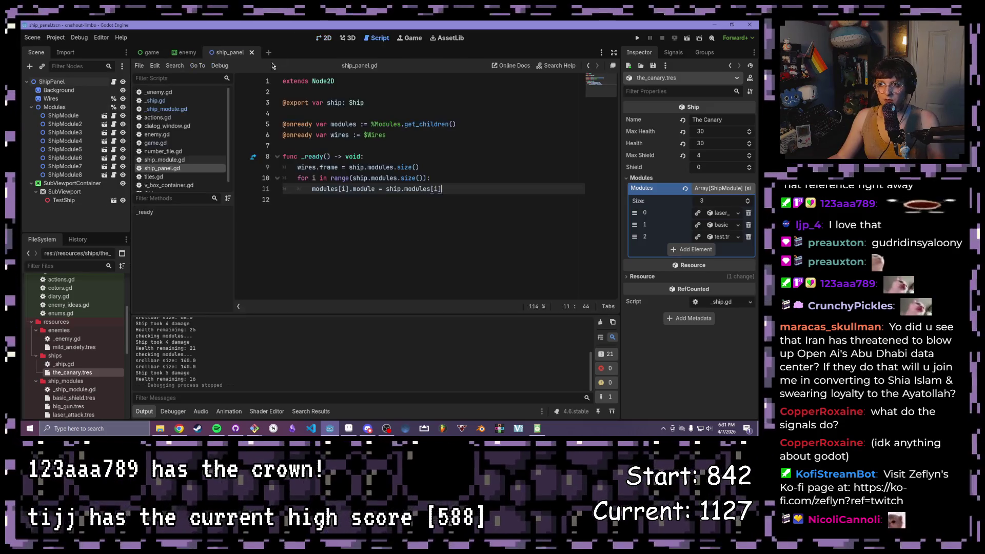
click(161, 103)
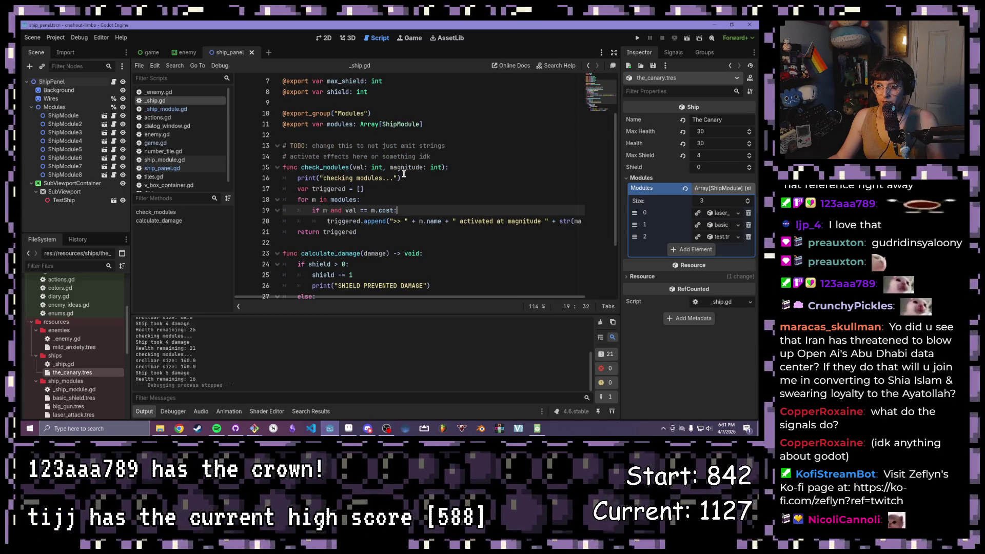
scroll(404, 174, down, 1)
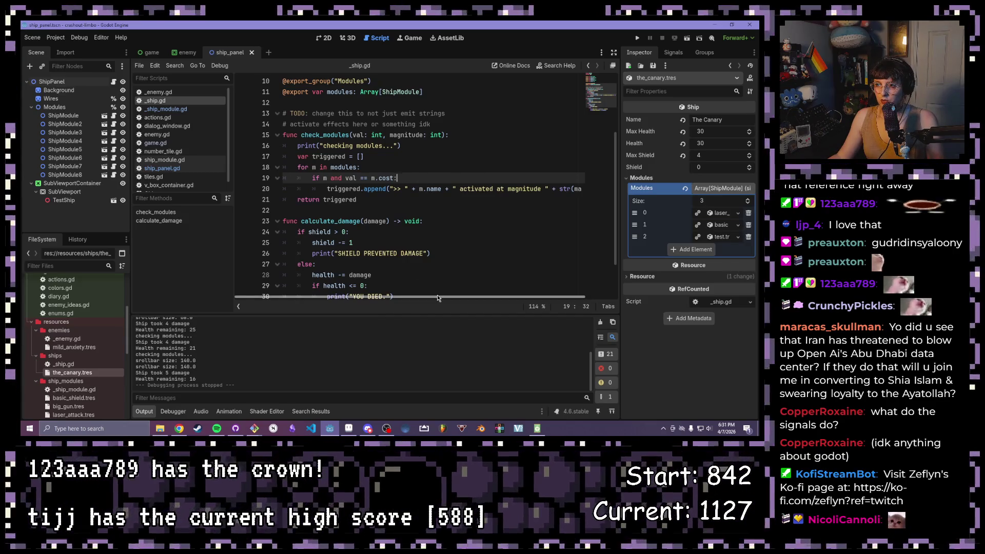
scroll(389, 205, up, 3)
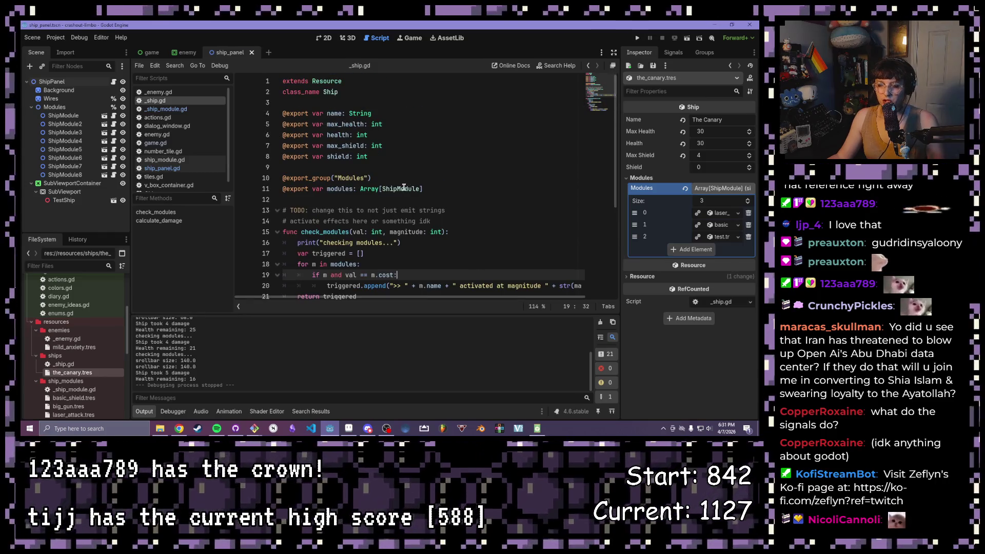
ctrl+click(402, 188)
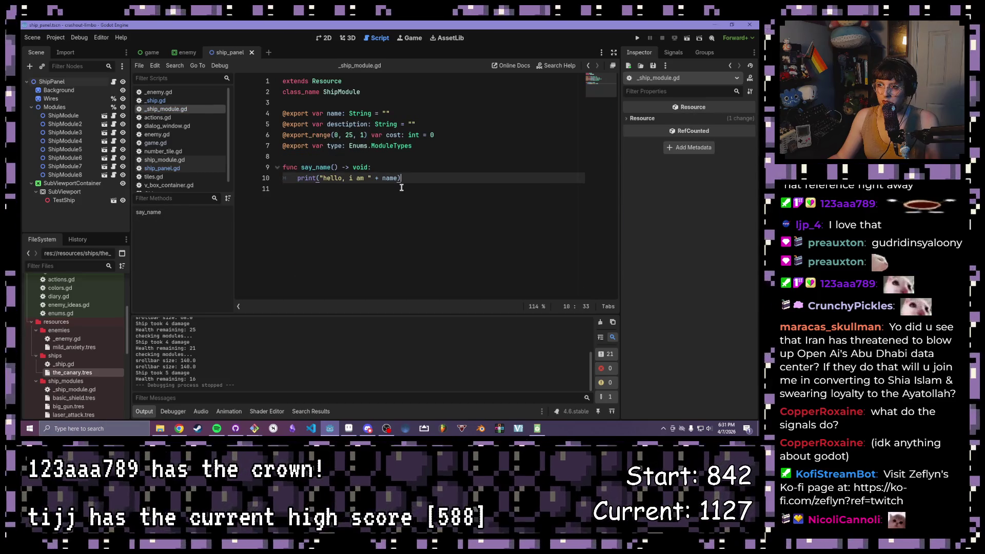
drag(412, 146, 352, 148)
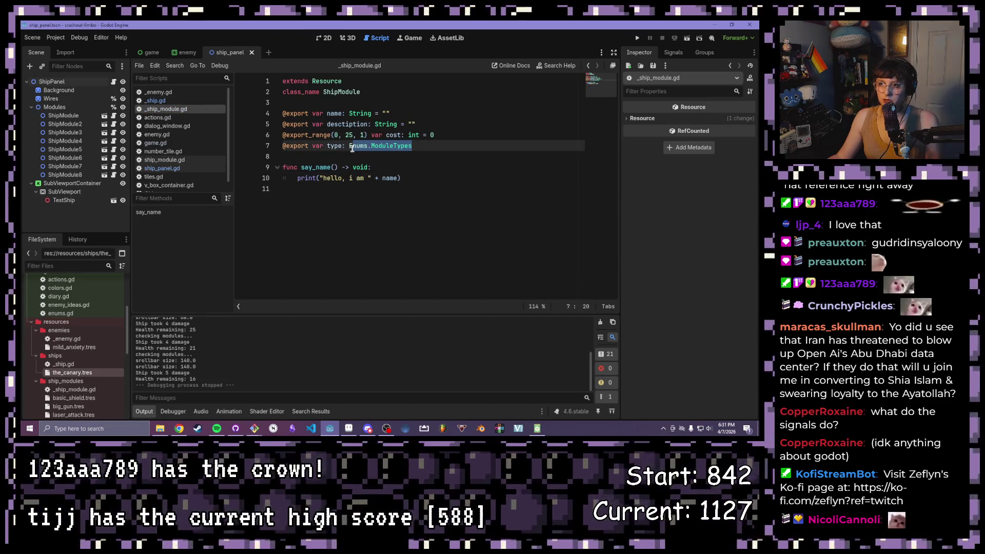
click(352, 160)
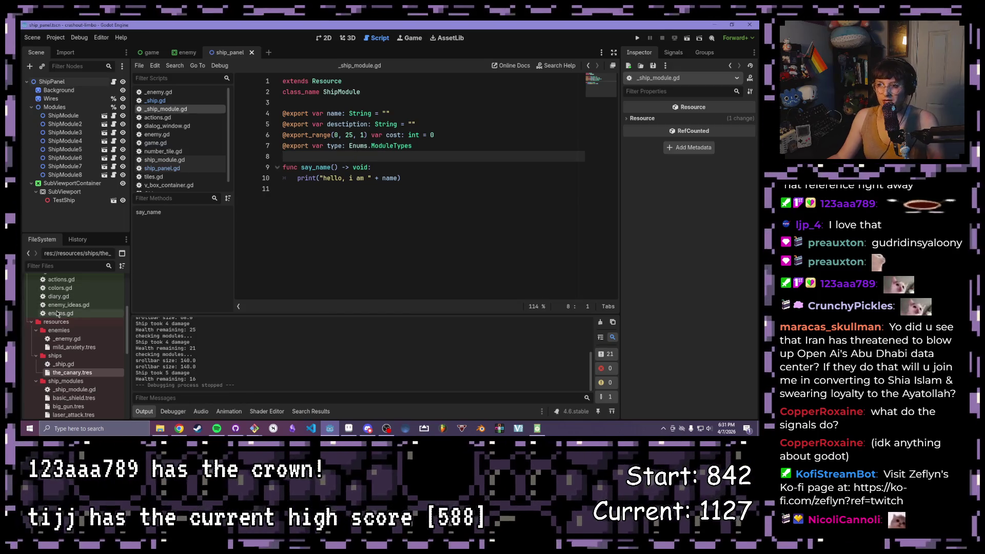
click(58, 313)
double_click(57, 314)
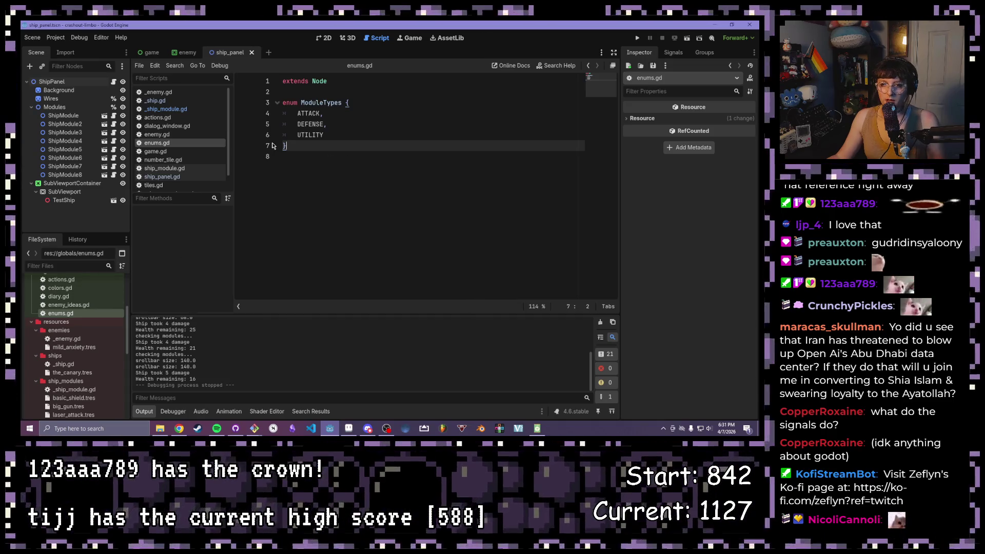
Step: Switch to the enemy scene, then start 'if m.type == Enums.DEFENSE' below _ship.gd's cost check
click(184, 53)
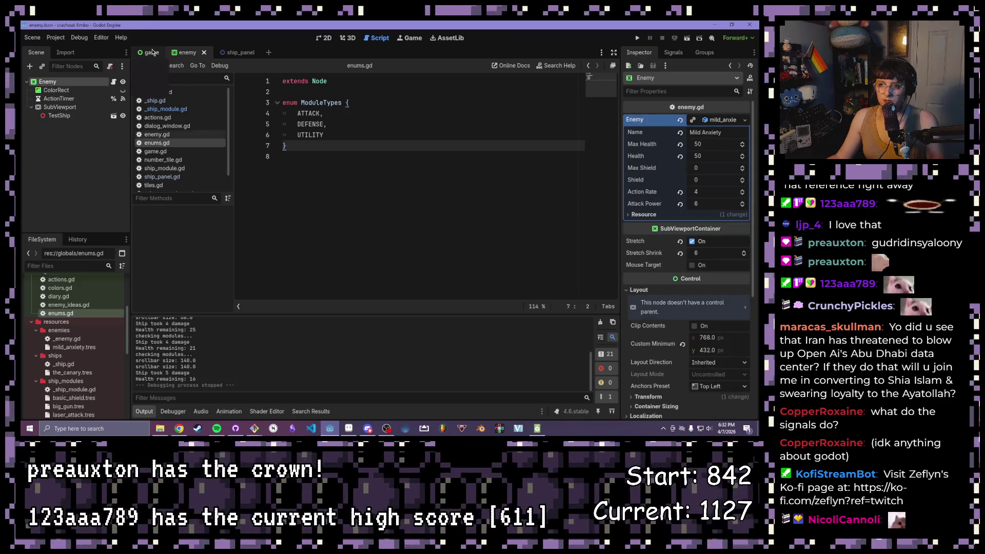
click(155, 101)
scroll(303, 208, down, 2)
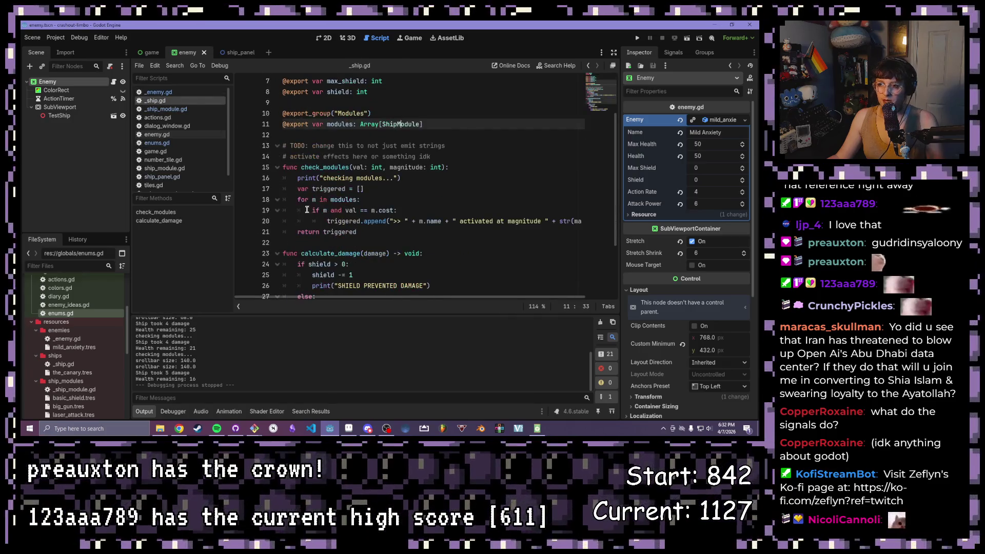
click(415, 210)
key(Return)
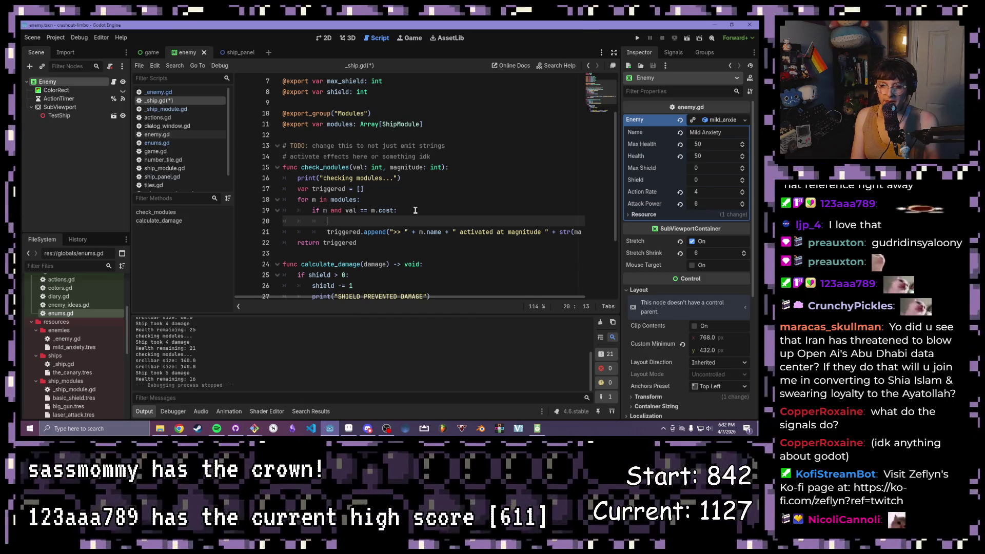
text(if)
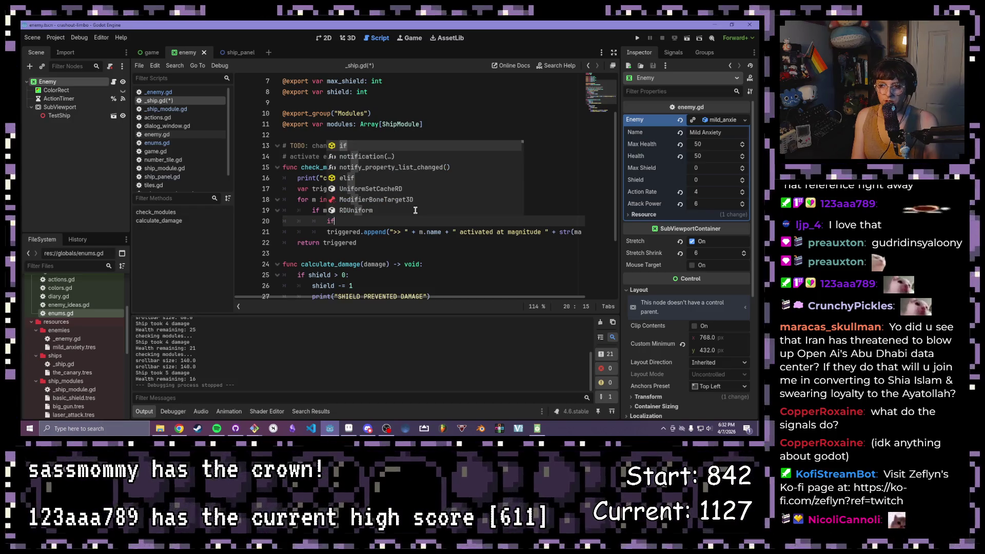
text( m.)
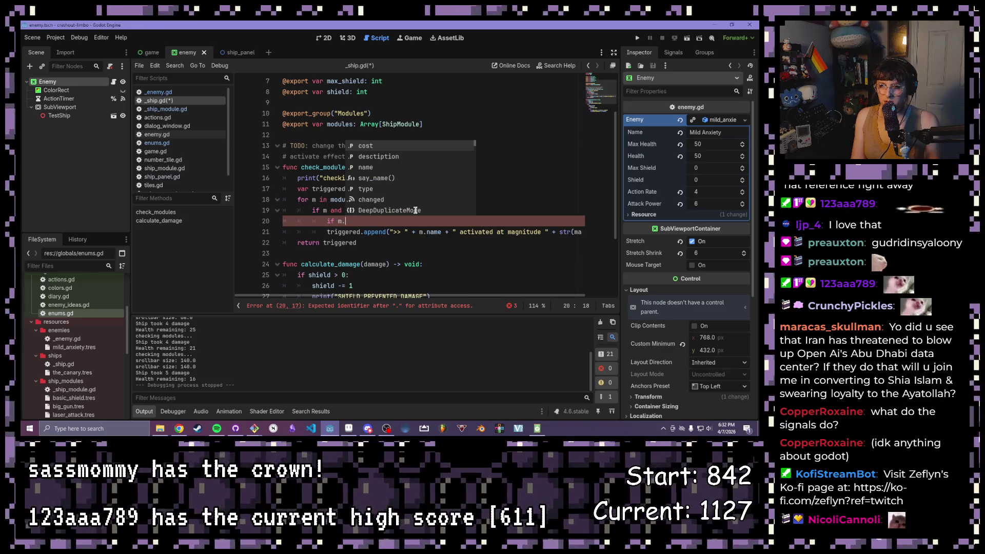
text(type)
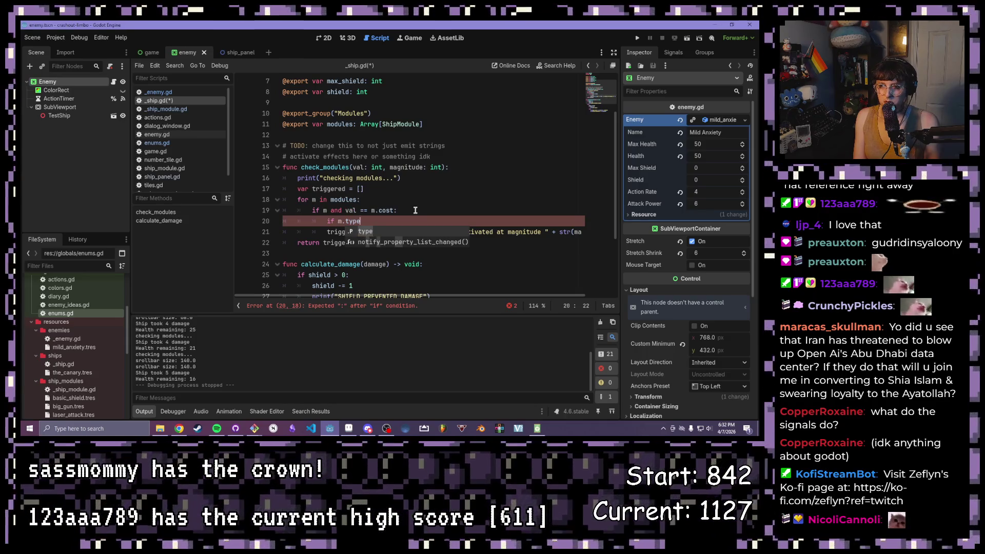
text( =)
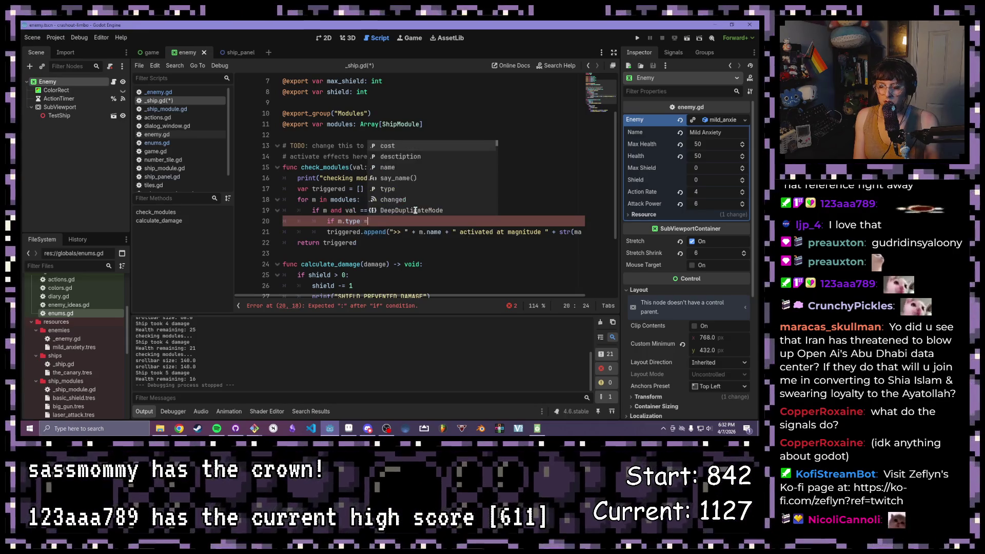
text(= Enums.DE)
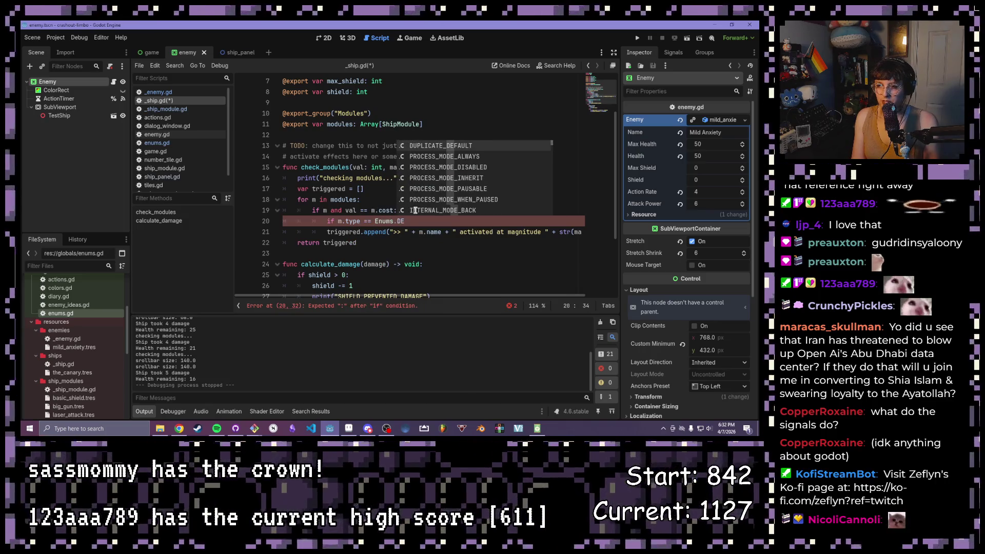
text(FENSE)
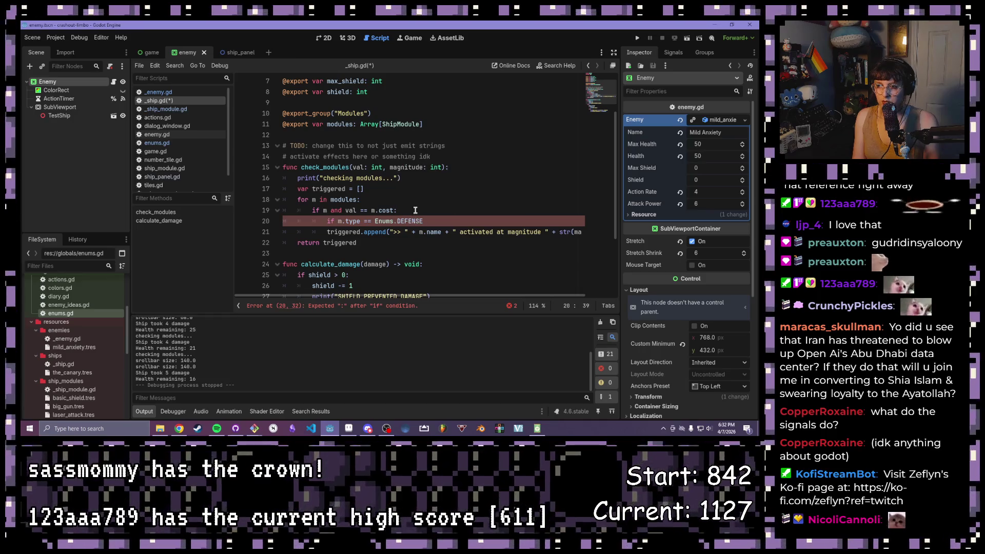
Step: Finish the 'if m.type == Enums.DEFENSE:' line and move into its empty body
click(167, 143)
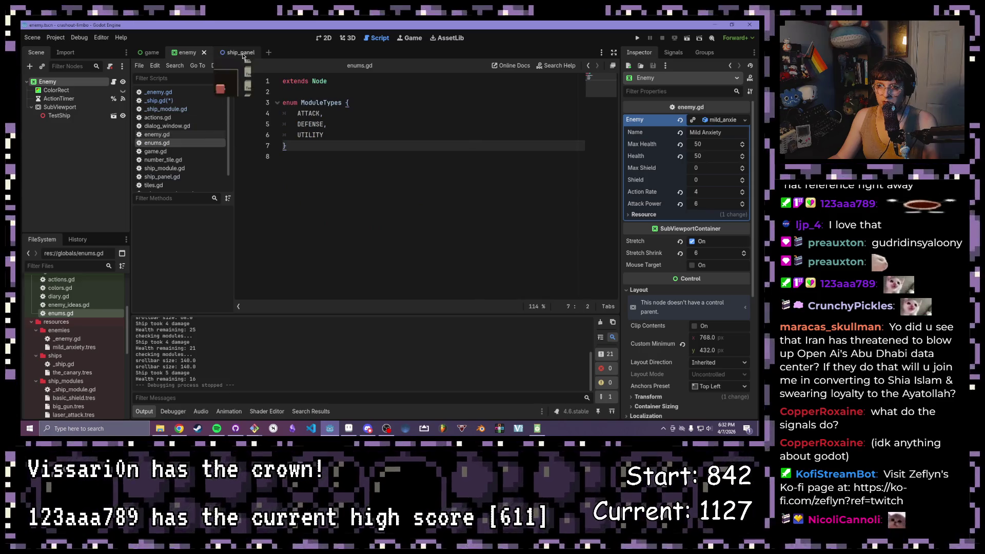
click(166, 100)
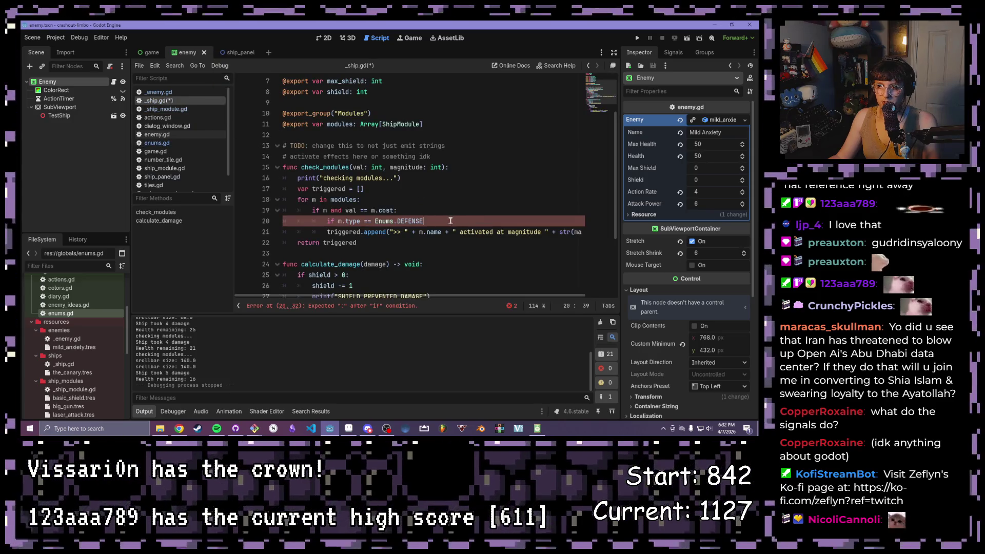
text(:)
key(Return)
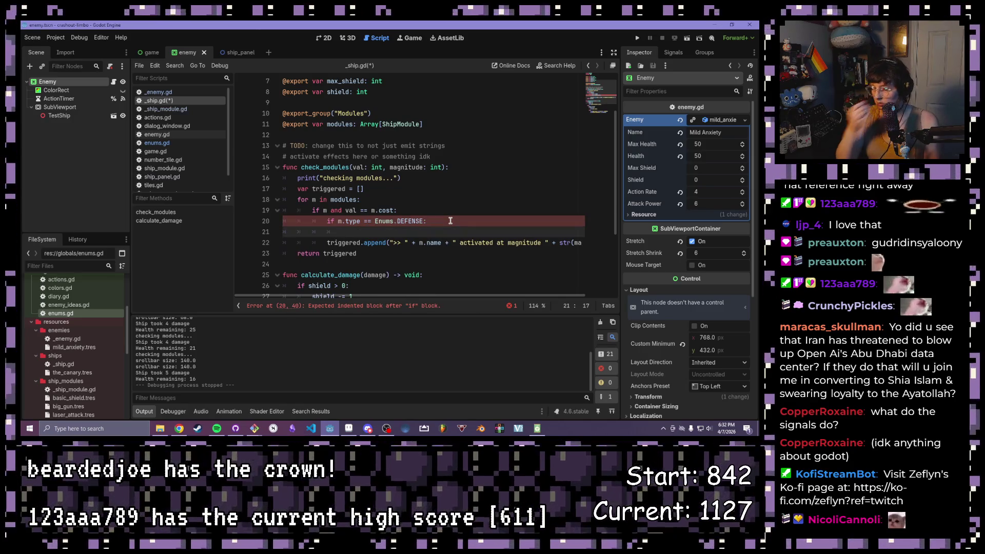
click(450, 221)
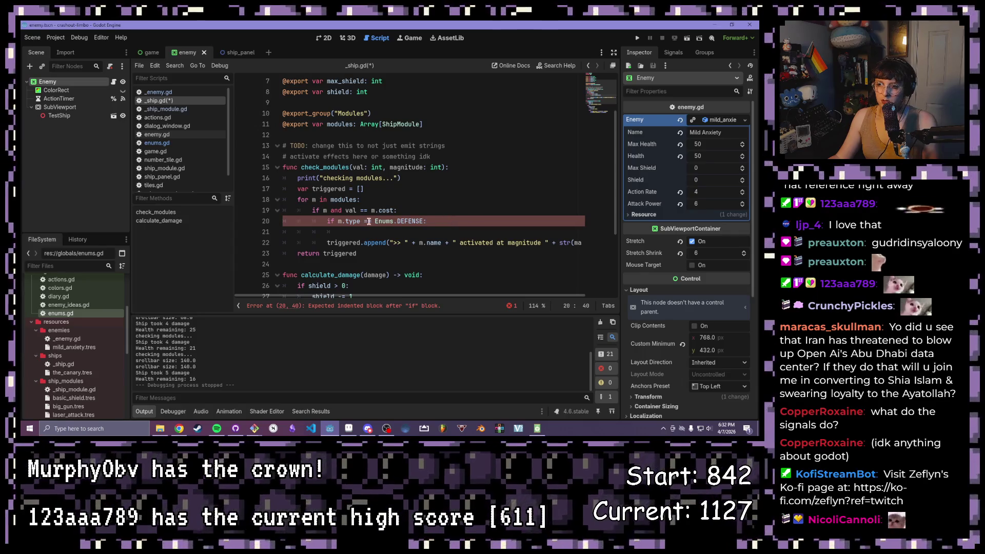
drag(338, 221, 359, 220)
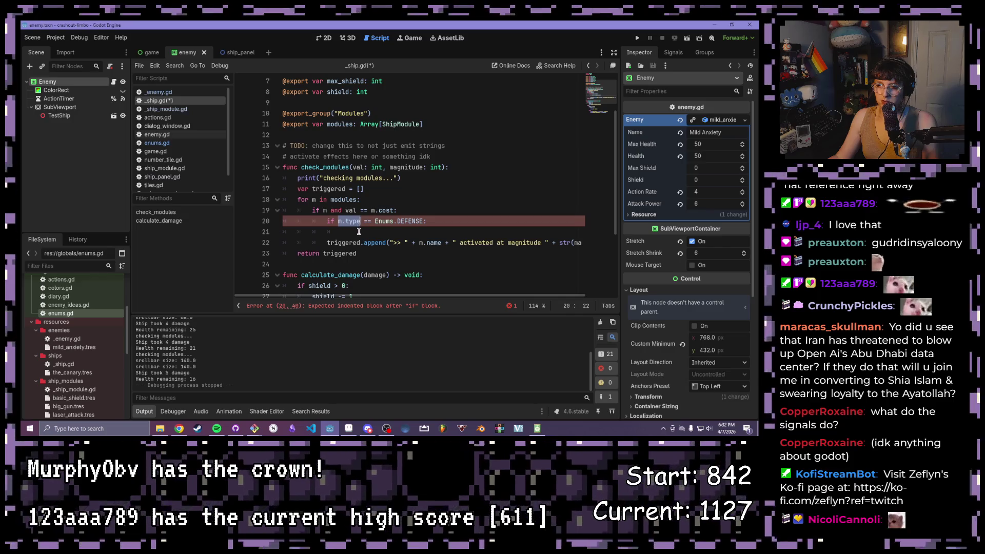
click(358, 231)
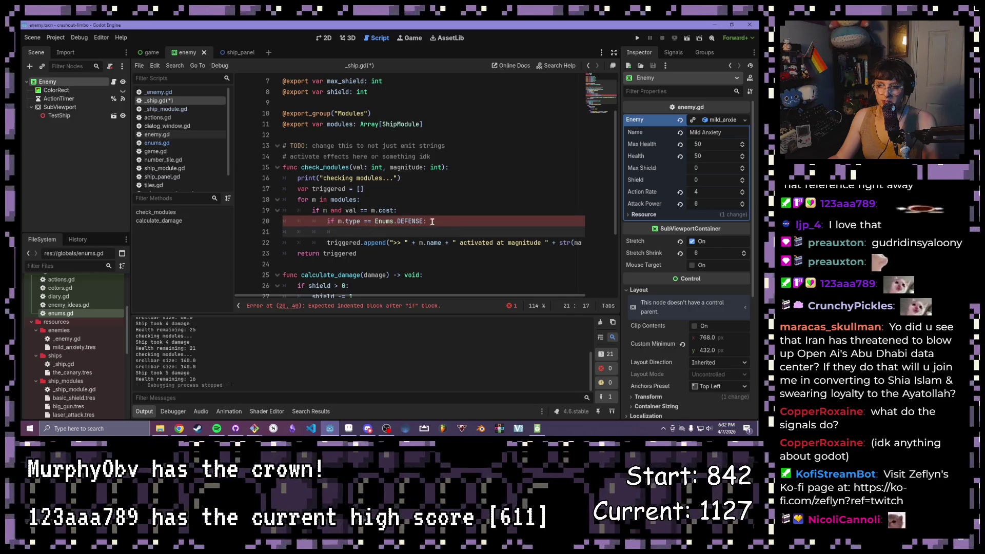
Step: Add a print call in the DEFENSE branch and trim it to print("")
text(print("SHIELD)
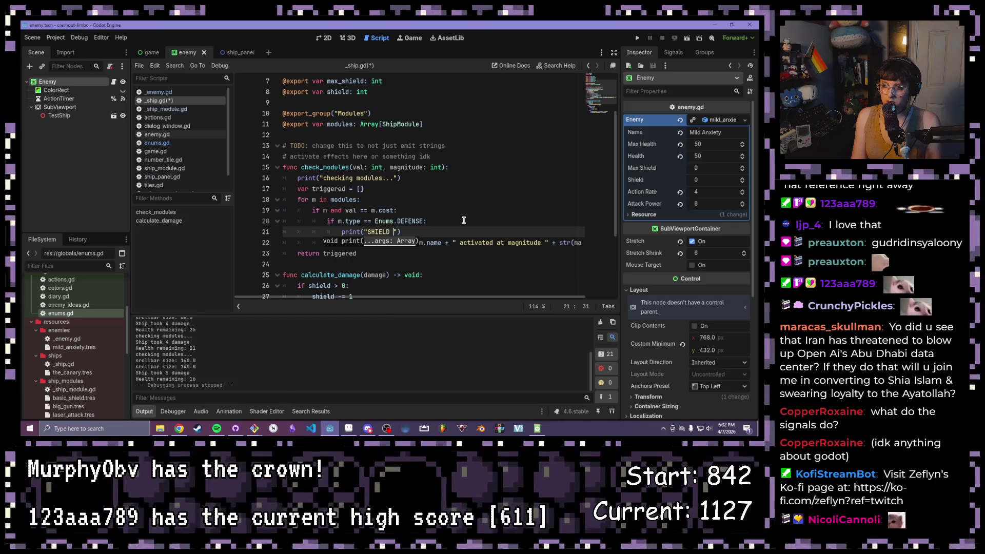
key(BackSpace)
key(BackSpace)
key(BackSpace)
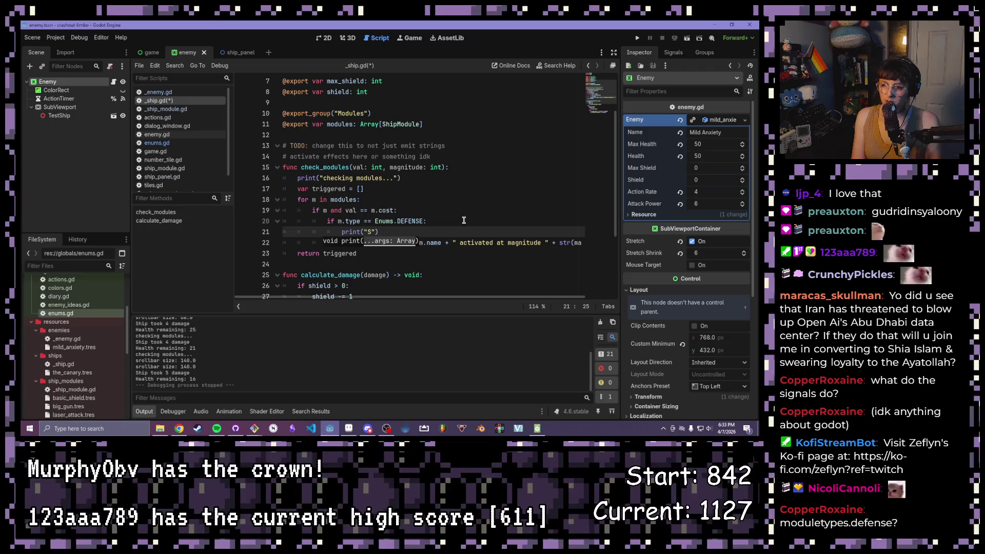
key(BackSpace)
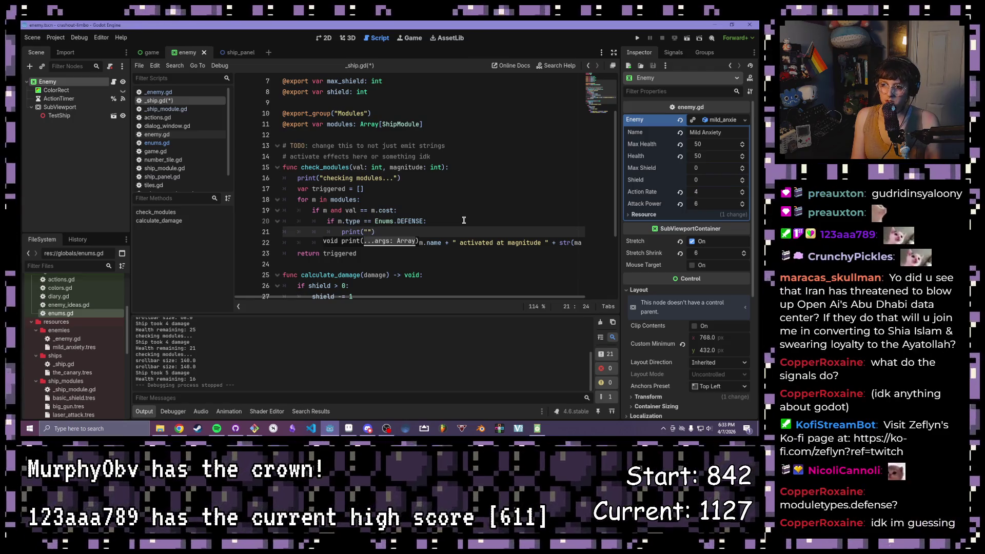
text(A)
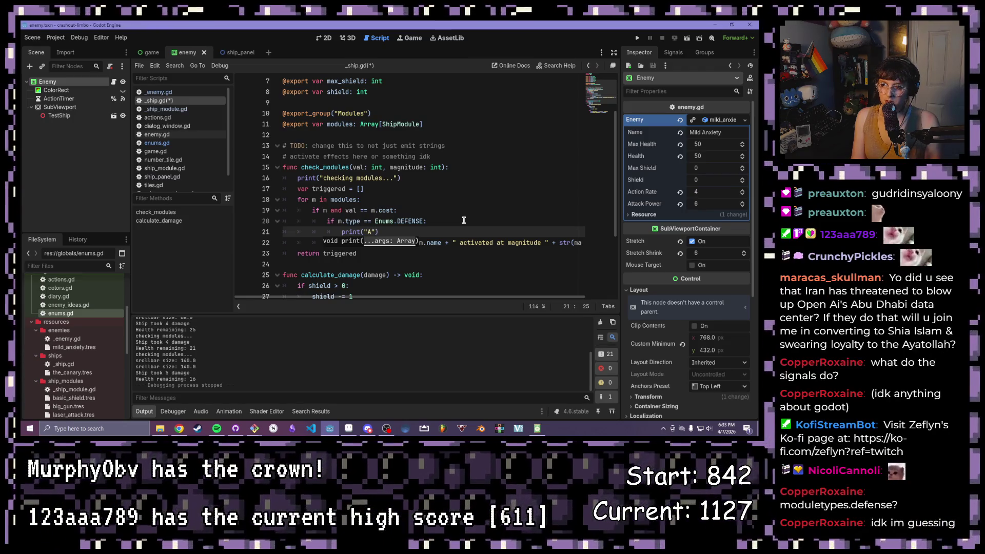
key(BackSpace)
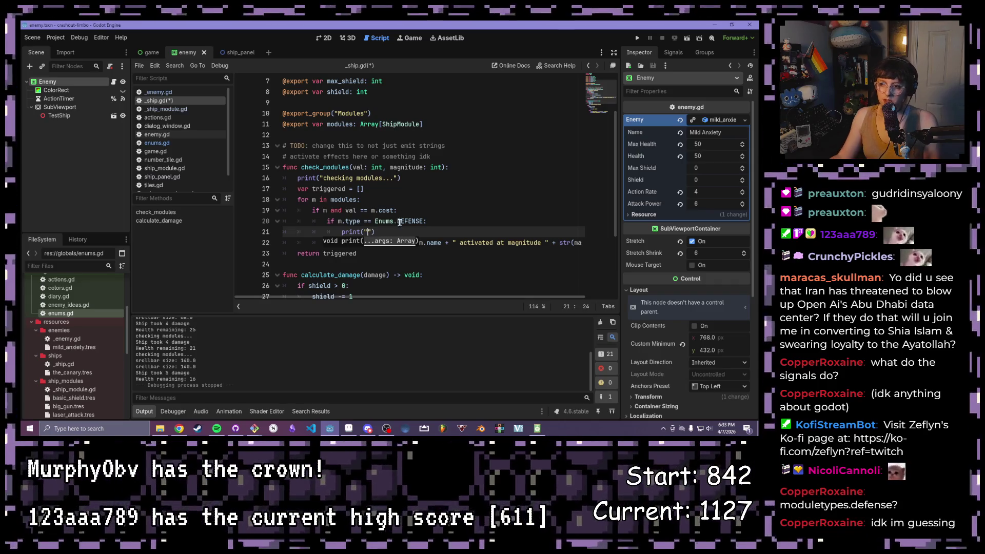
Step: Select the Enums.DEFENSE reference on line 20
key(Up)
key(End)
key(shift+Left)
key(shift+Left)
key(shift+Left)
shift+click(374, 221)
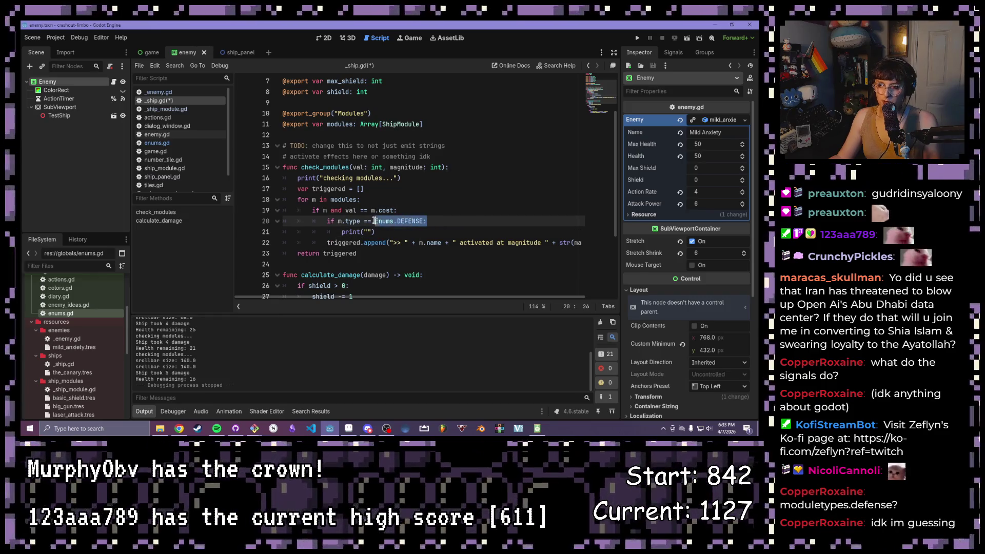
Step: Replace the condition's enum with Enums.ModuleTypes.DEFENSE using autocomplete, ending with a colon
key(BackSpace)
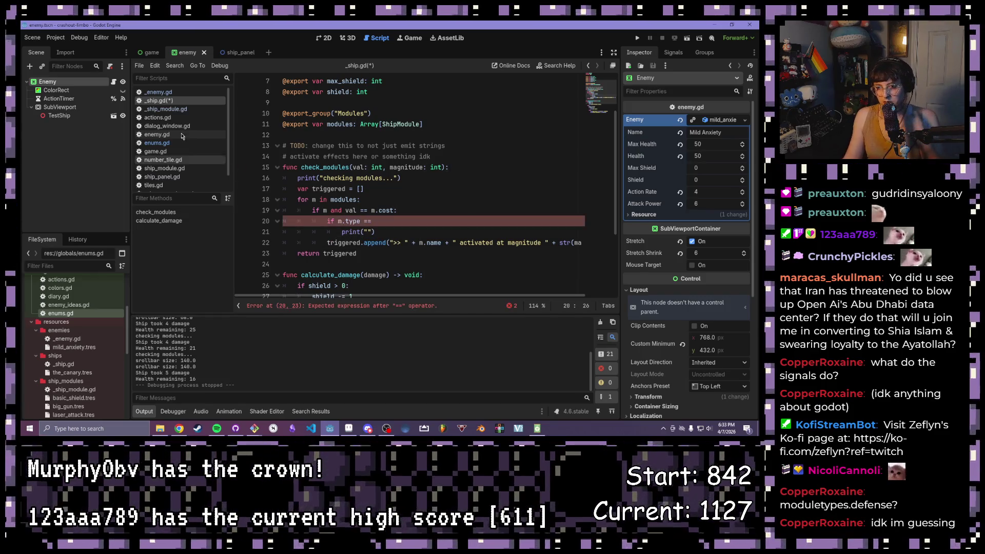
text(En)
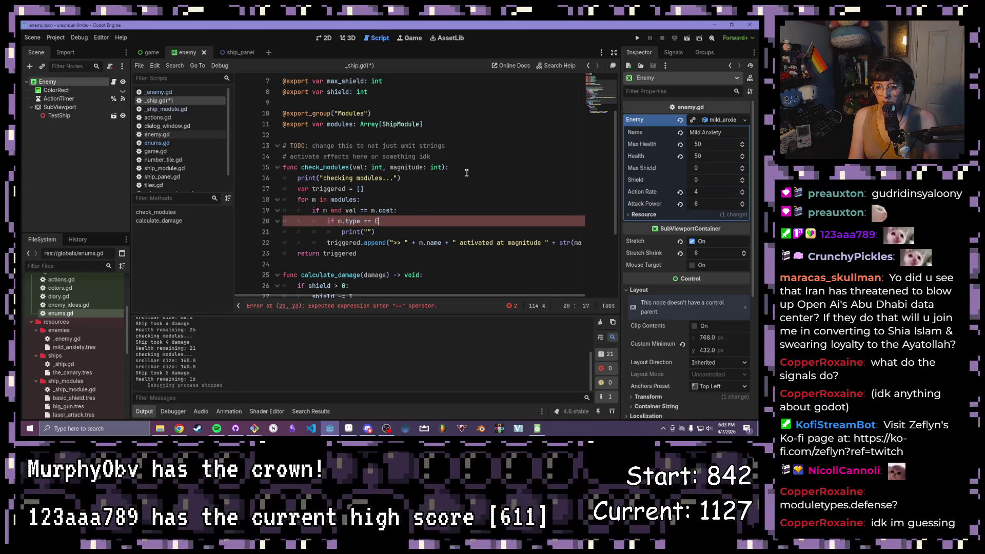
key(Down)
key(Down)
key(Down)
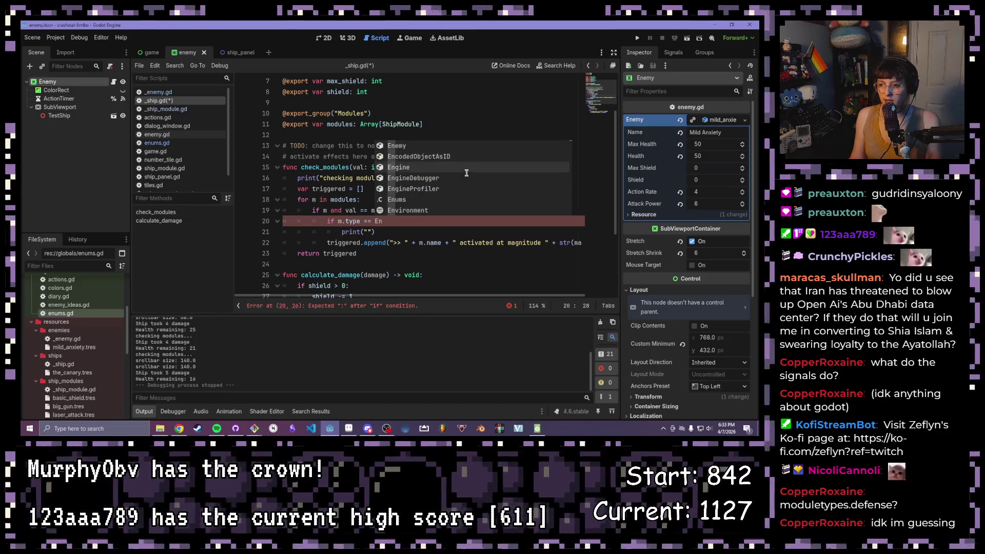
key(Return)
text(.)
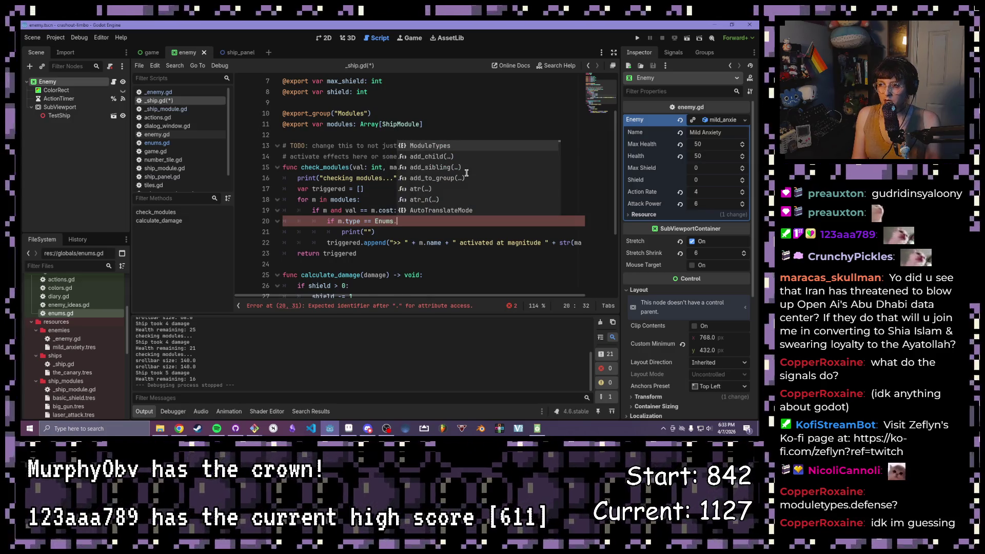
text('Module)
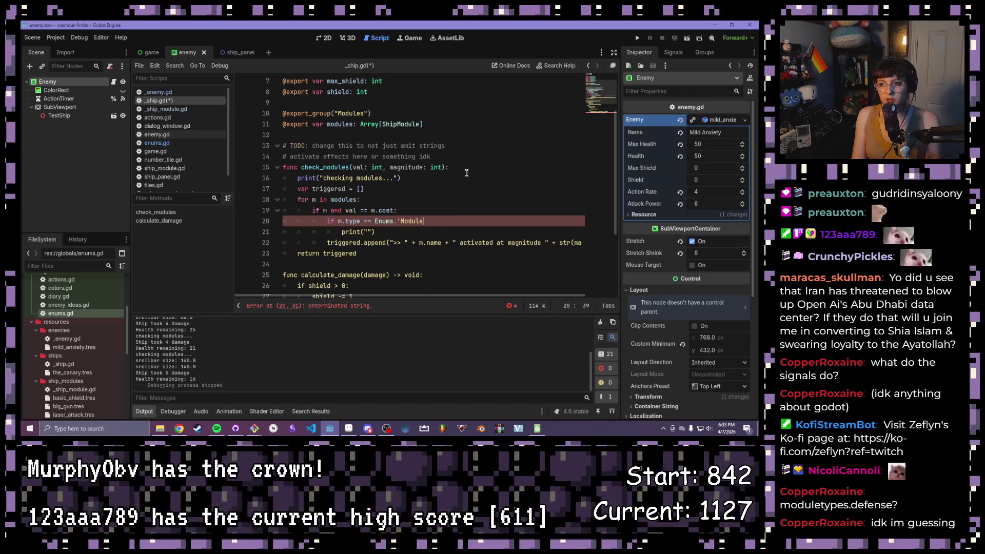
key(BackSpace)
key(BackSpace)
key(BackSpace)
key(BackSpace)
key(BackSpace)
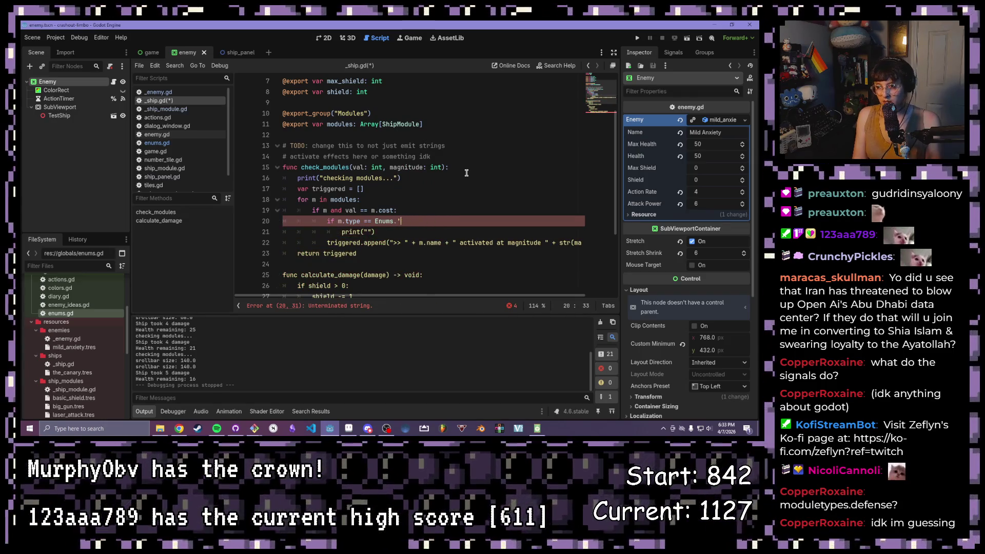
text(M)
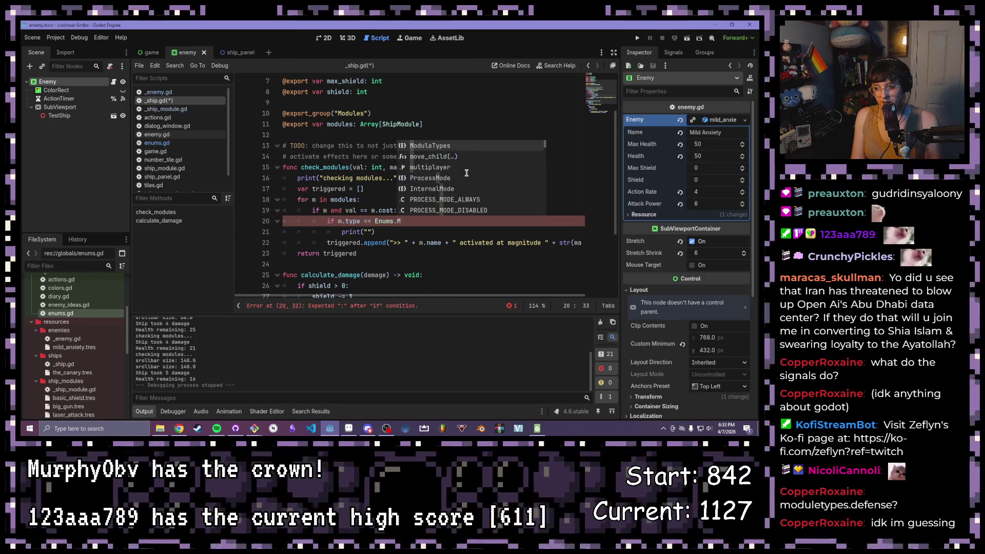
key(Return)
text(.)
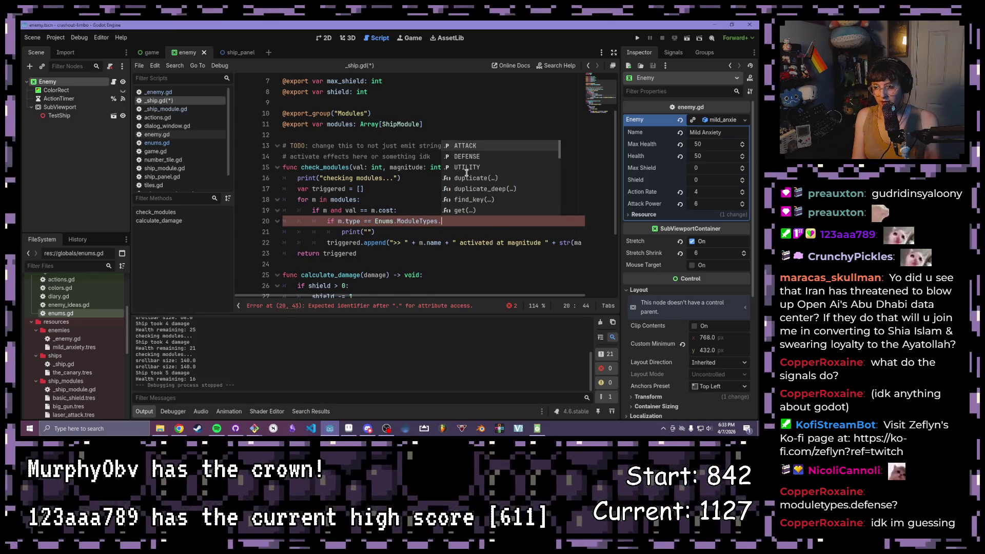
text(D)
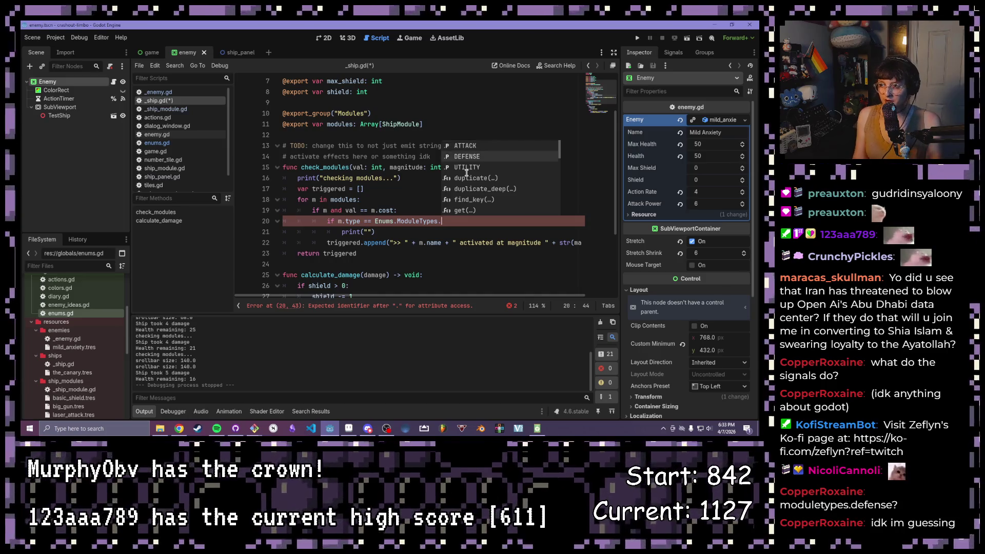
key(Return)
text(:)
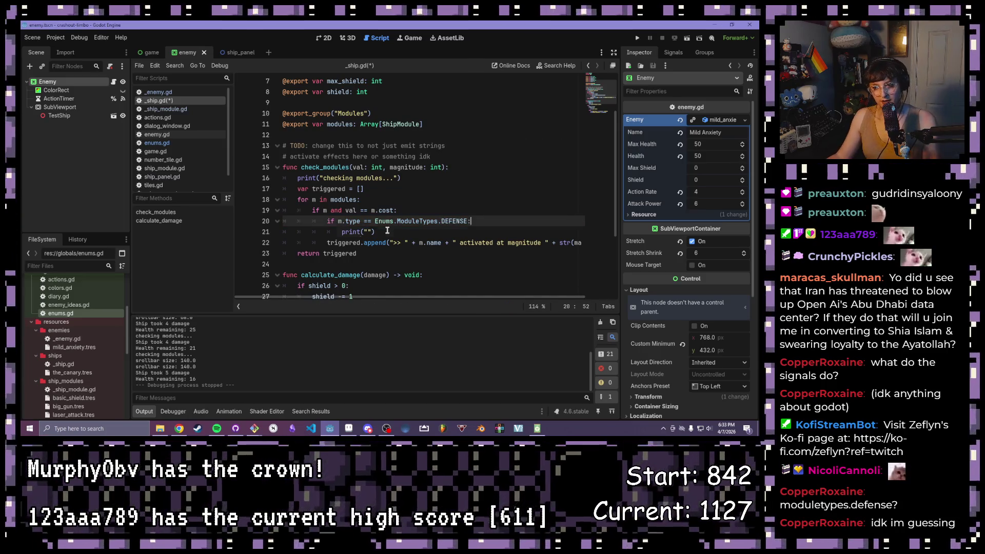
Step: Type 'shield activa' inside the print message quotes on line 21
click(387, 231)
key(Right)
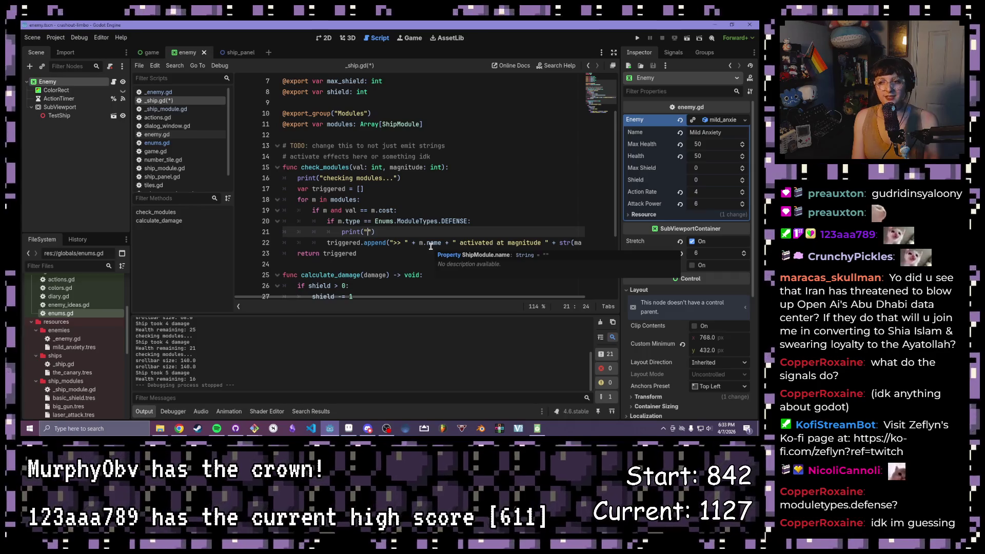
text(shi)
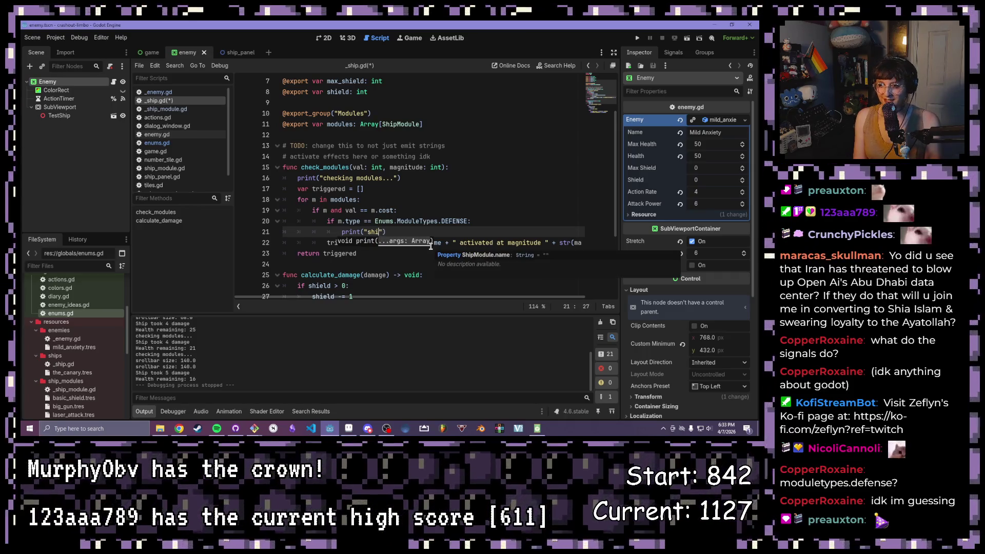
text(eld activa)
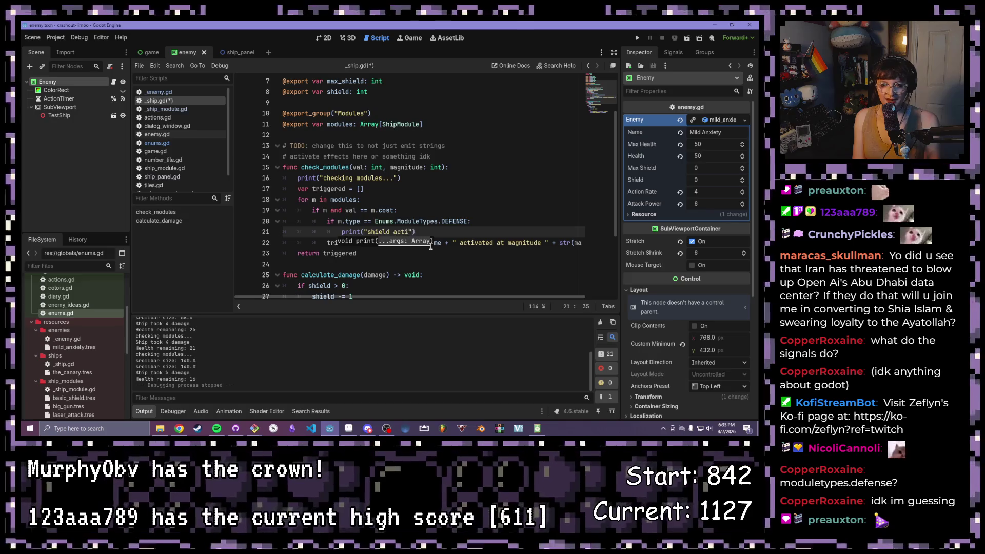
Step: Save _ship.gd and add a 'shield += 1' line under the 'shield activated' print
key(ctrl+s)
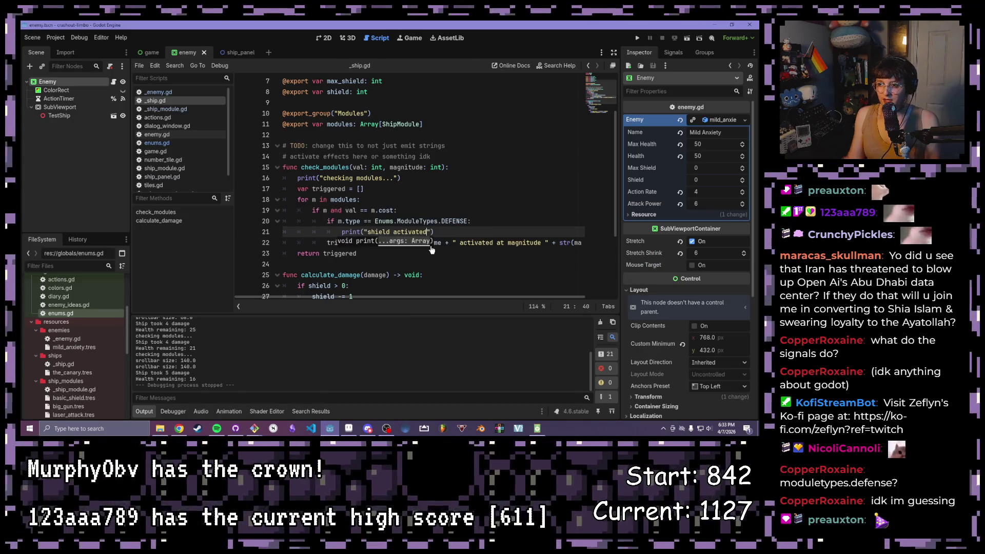
click(444, 234)
key(Return)
text(shield)
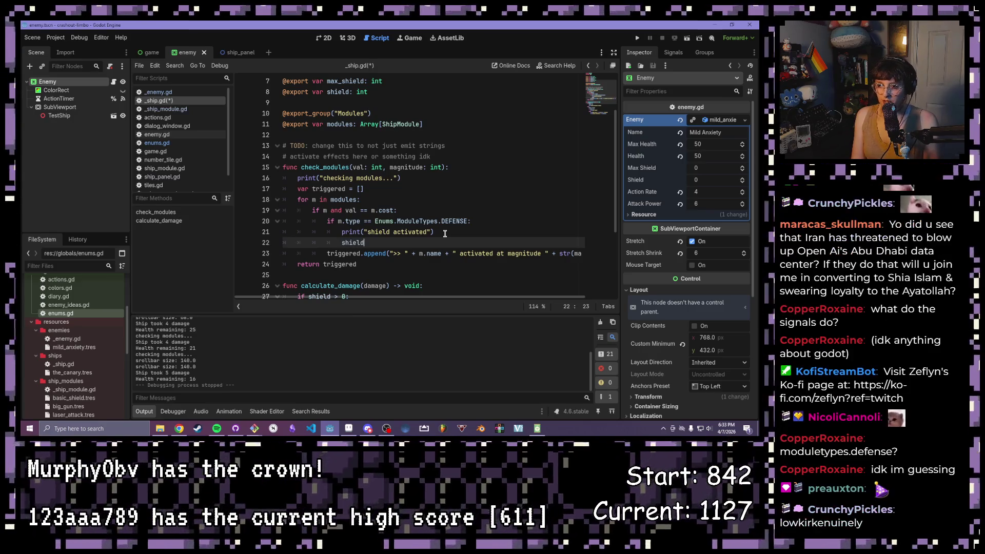
text(+= 1)
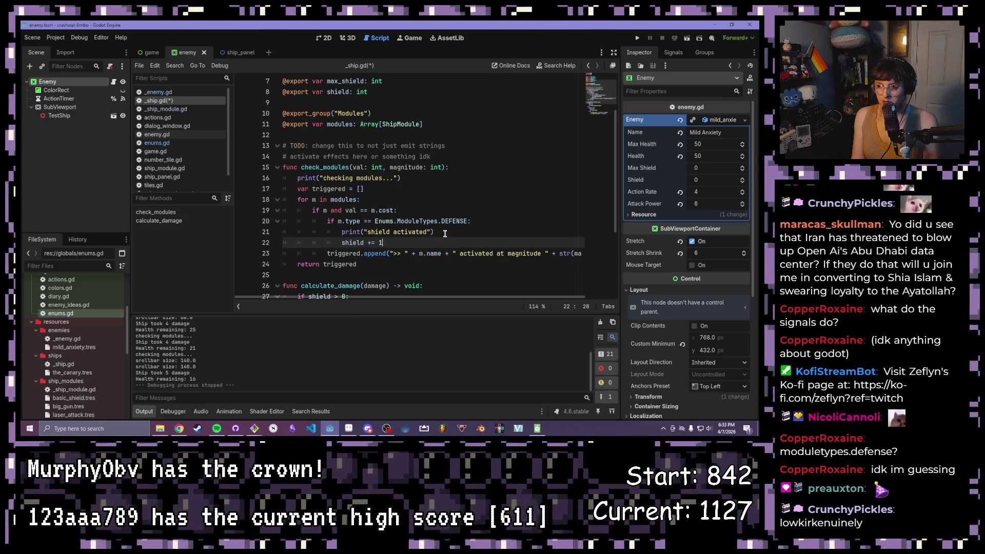
key(ctrl+s)
Step: Guard the increment with 'if shield < max_shield:' and indent 'shield += 1' beneath it
click(445, 234)
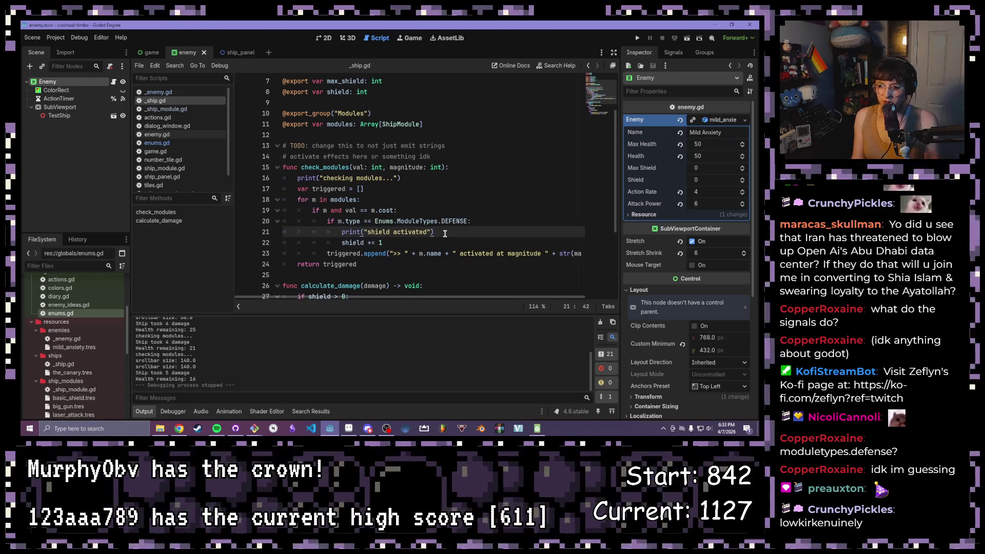
key(Return)
text(shield )
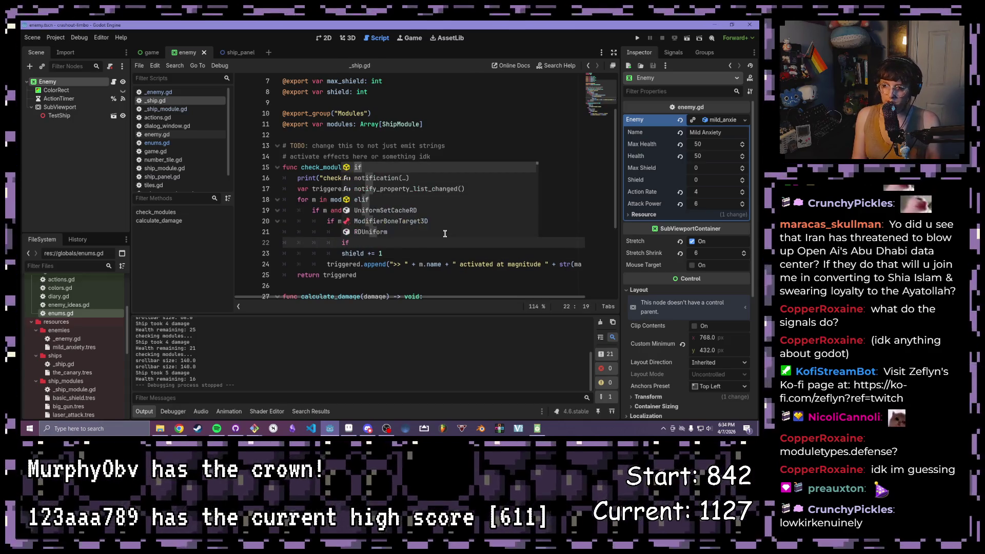
text(< )
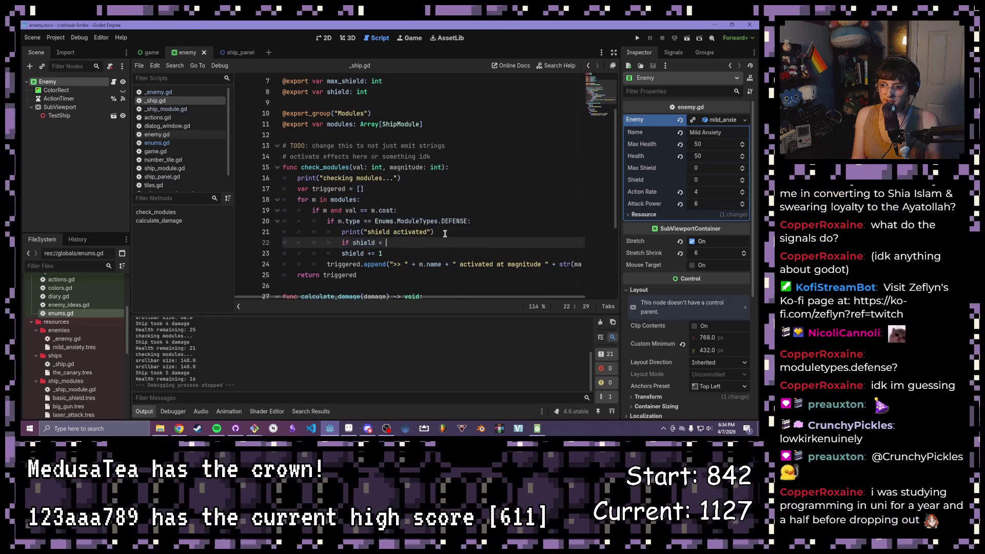
text(shiel)
key(Down)
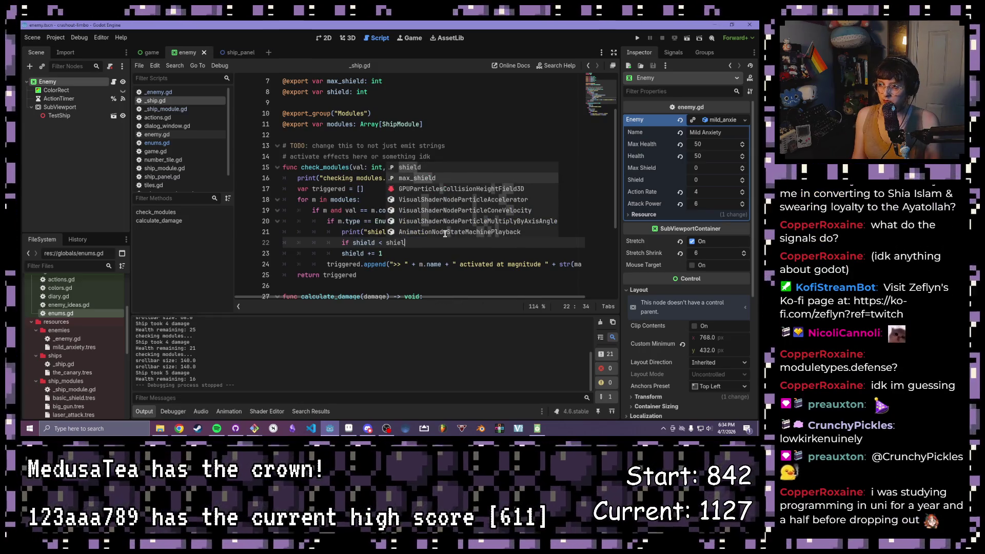
key(Return)
click(341, 253)
key(Tab)
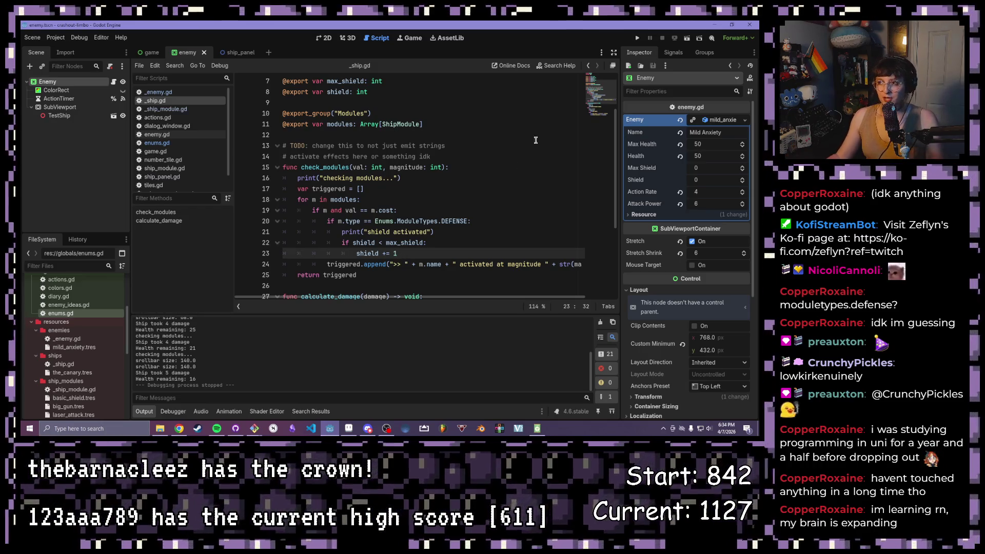
scroll(452, 226, down, 1)
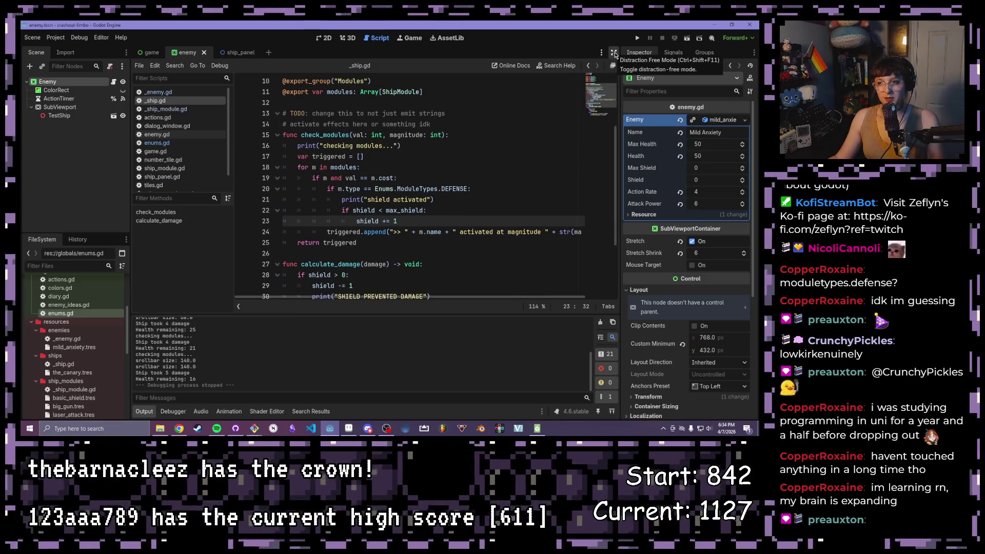
Step: Run the game to test the shield change
click(487, 154)
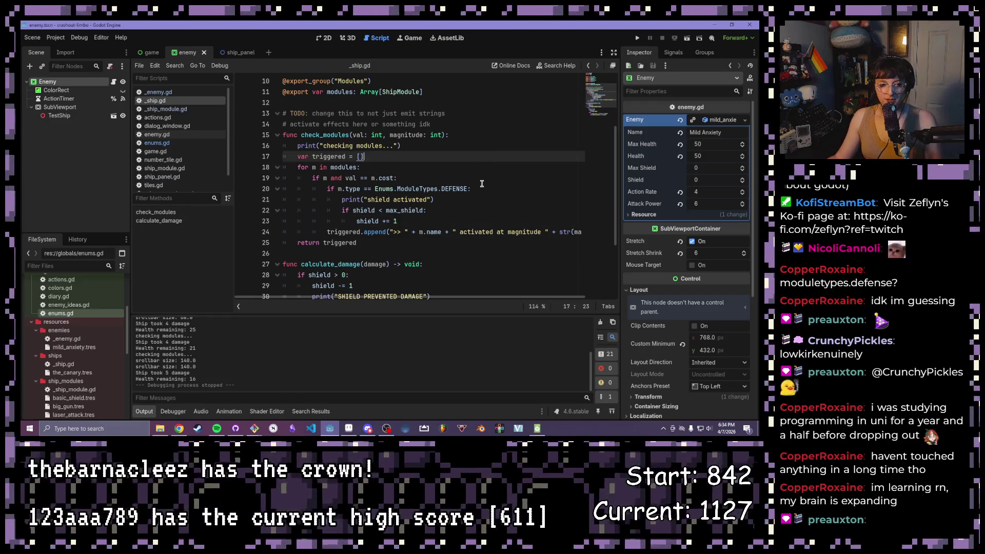
click(474, 201)
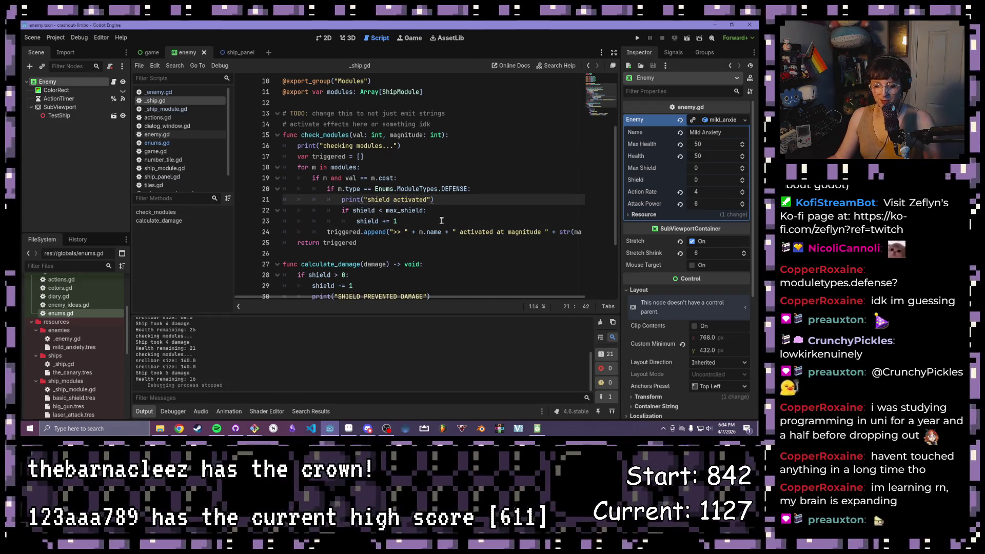
click(637, 38)
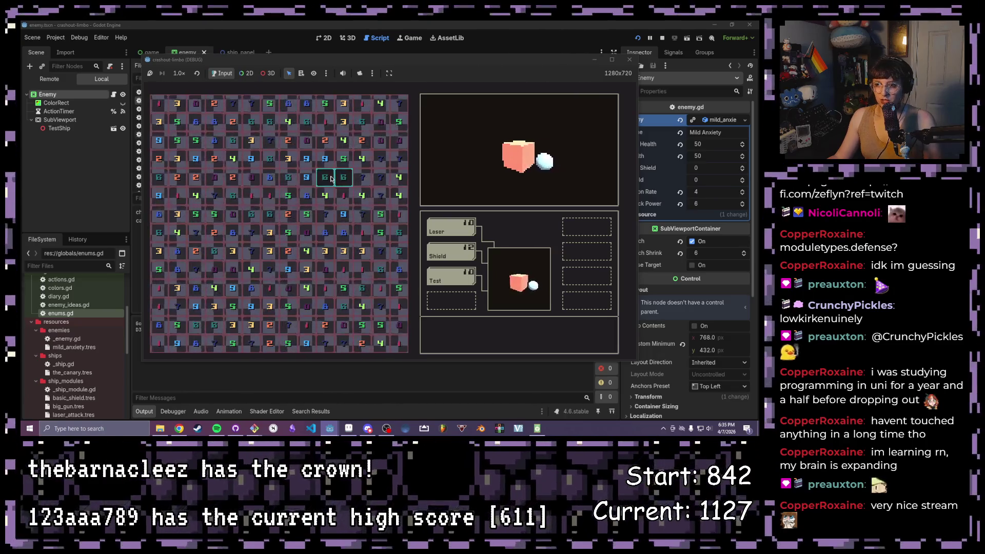
Step: Clear tile groups (6s, 3-9, 8s, 4-8, 3s, and others) to trigger Shield, Laser and Test modules
click(331, 179)
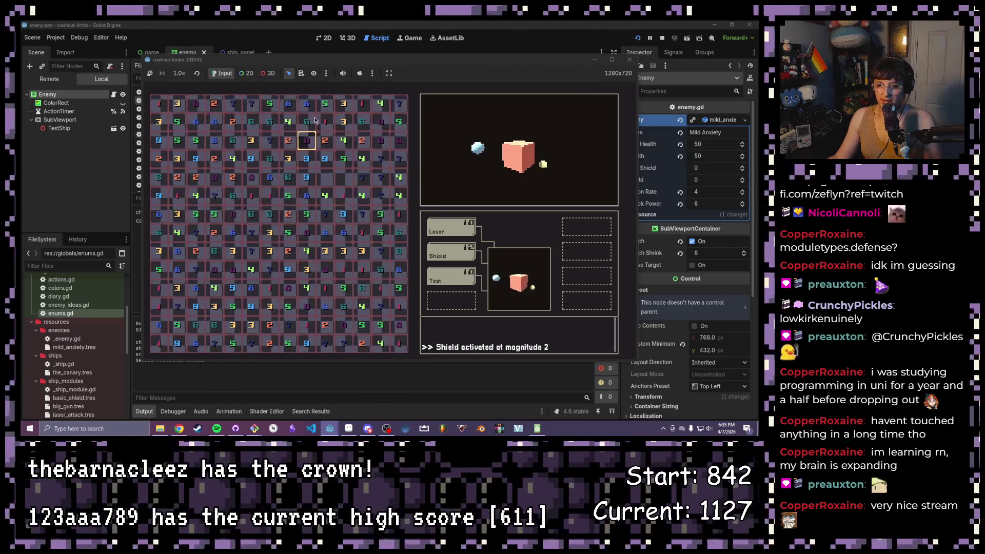
drag(329, 63, 434, 79)
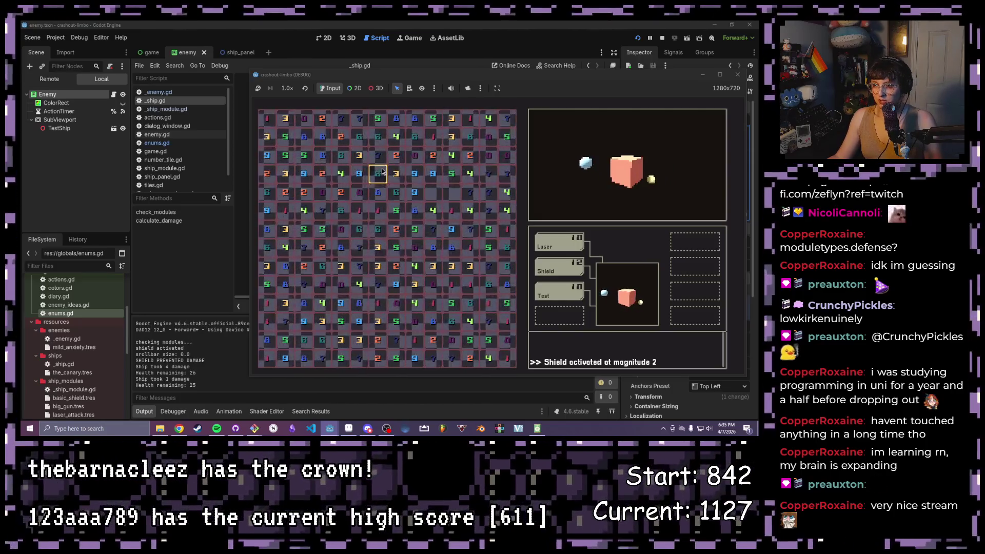
drag(396, 173, 414, 173)
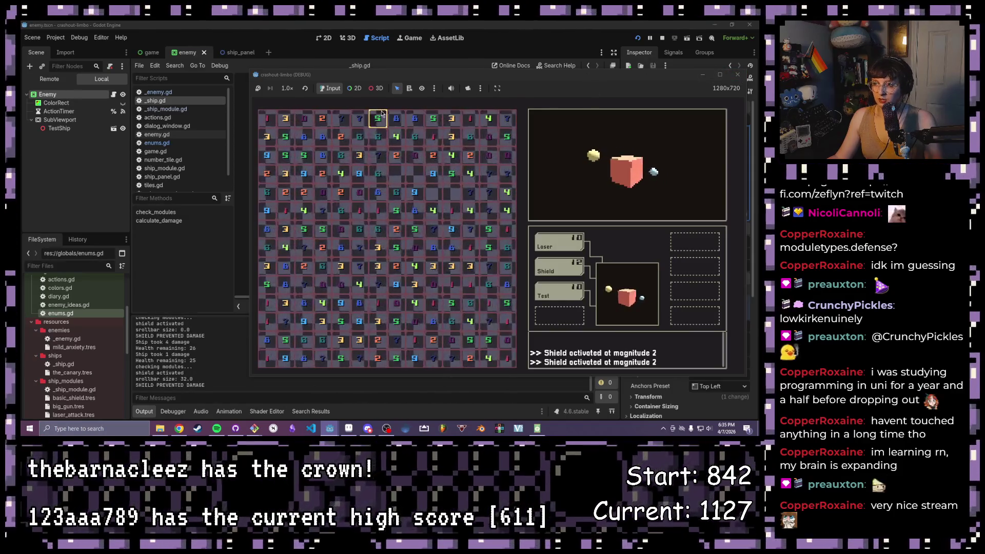
drag(322, 136, 324, 153)
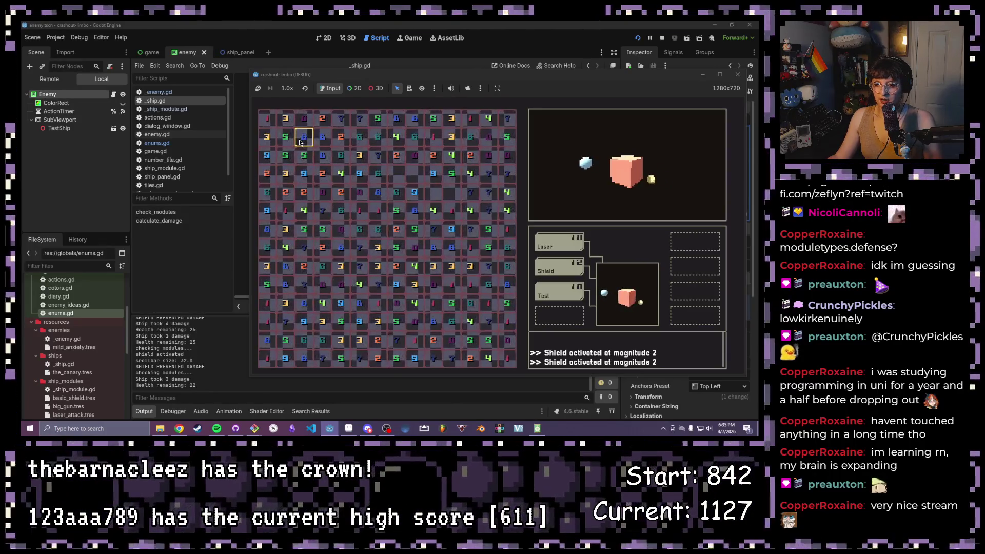
drag(359, 284, 359, 303)
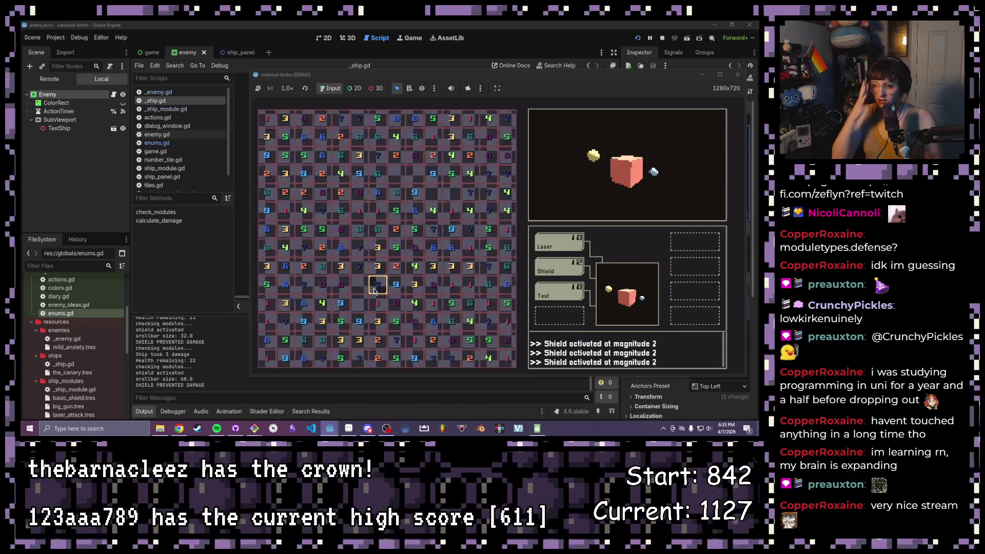
drag(378, 271, 378, 285)
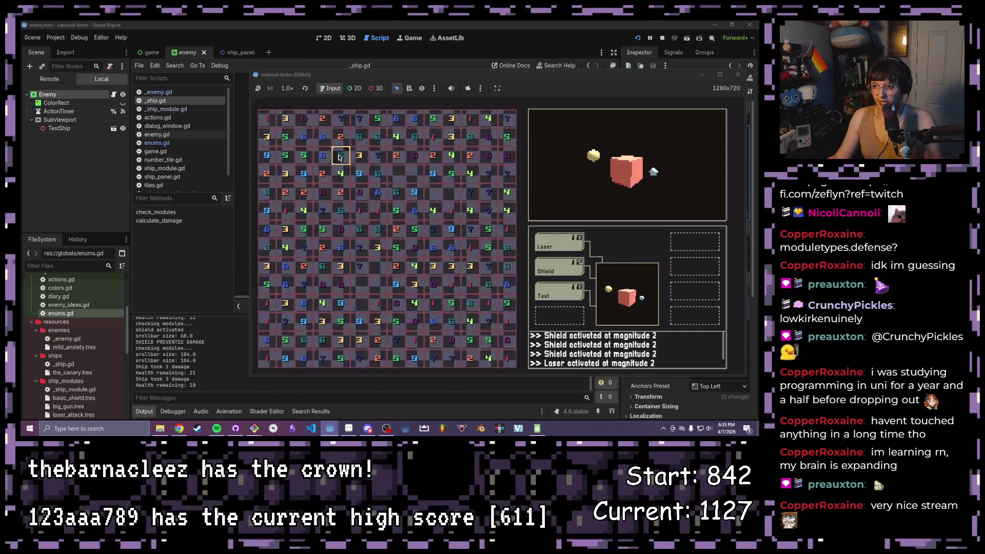
drag(339, 156, 341, 201)
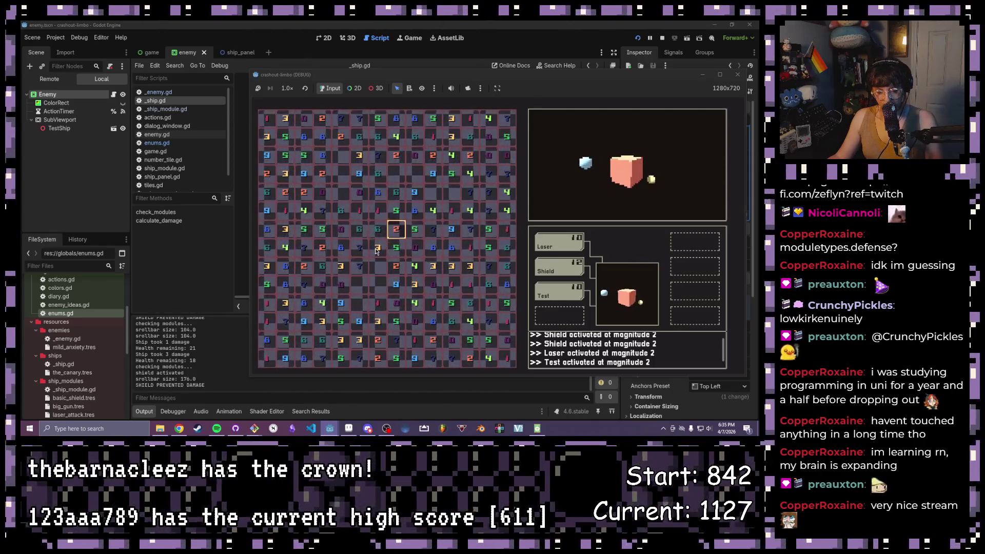
drag(340, 265, 398, 268)
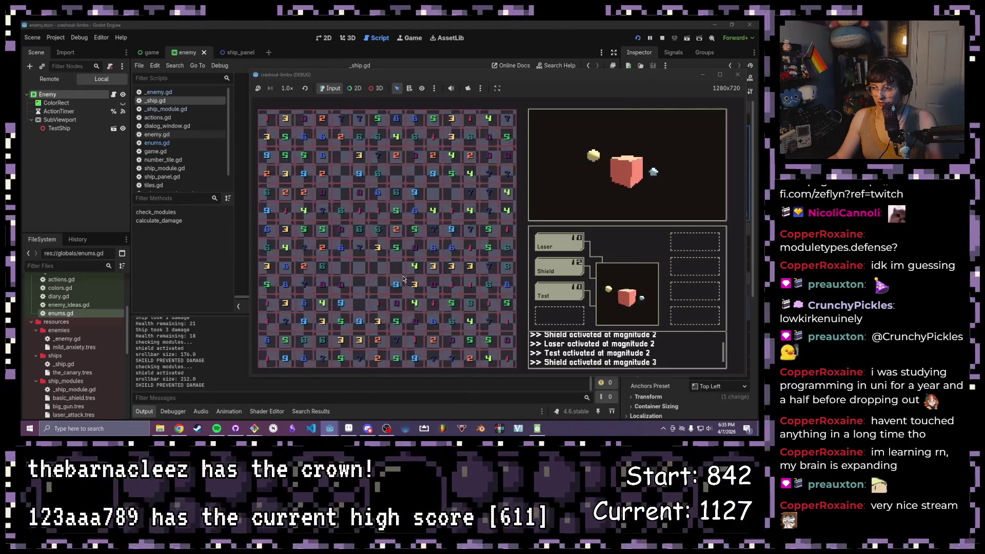
drag(403, 281, 416, 284)
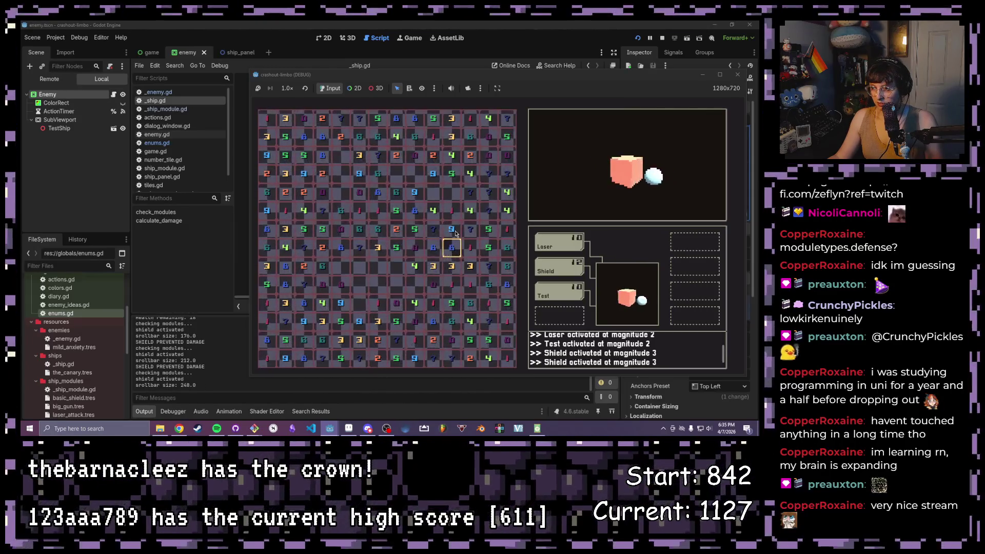
Step: Clear the 5-4-3 column and the 9-1 and 3-? rows until the ship dies, then close the game
drag(457, 177, 447, 136)
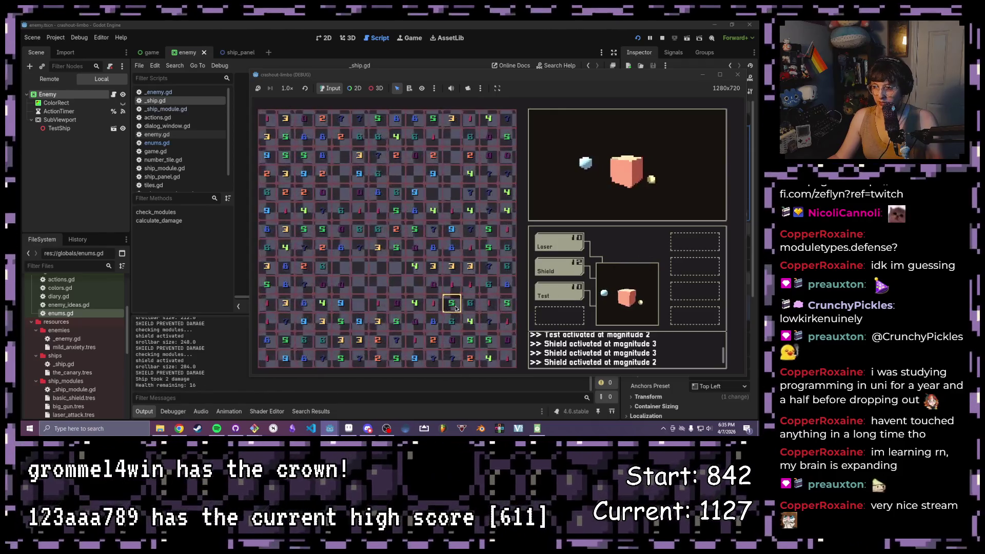
drag(341, 303, 385, 305)
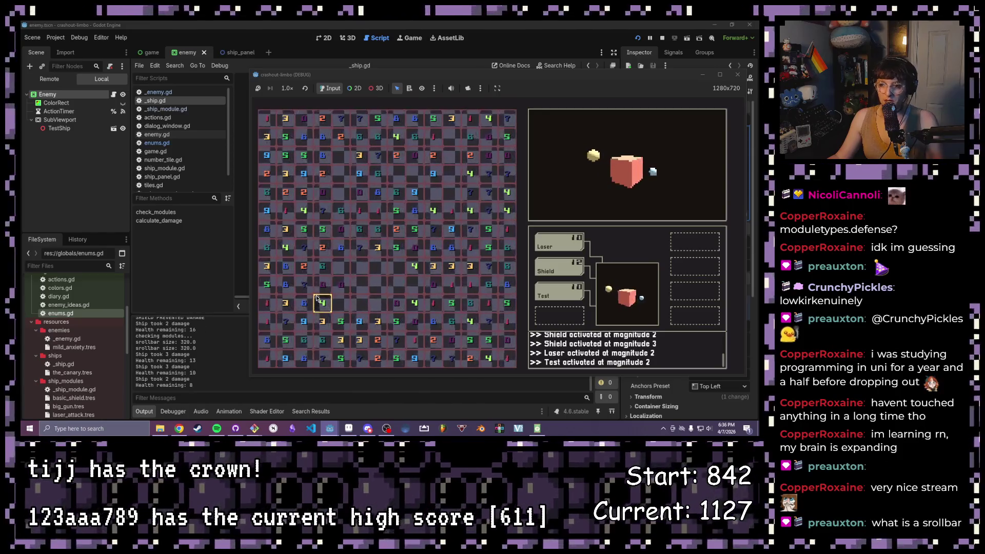
drag(495, 268, 470, 266)
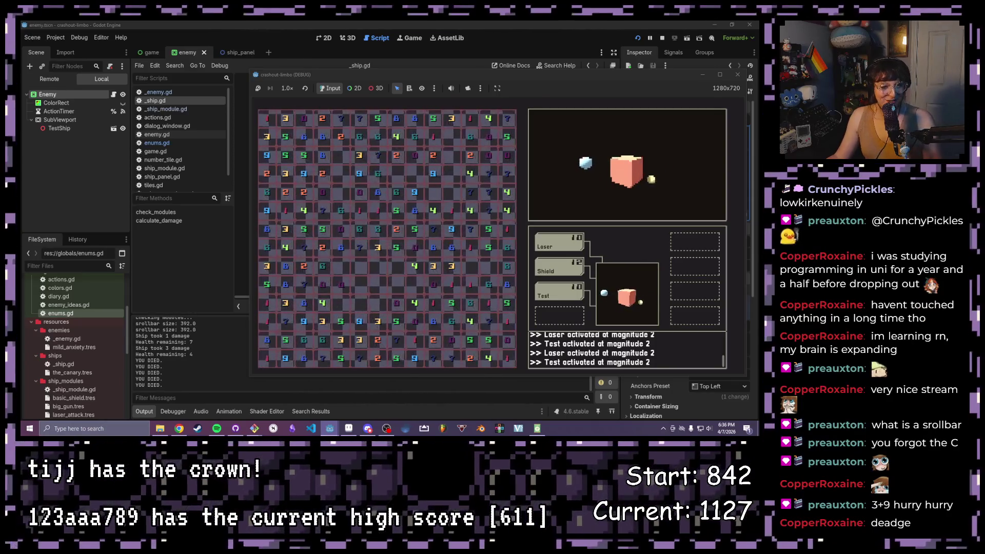
click(736, 76)
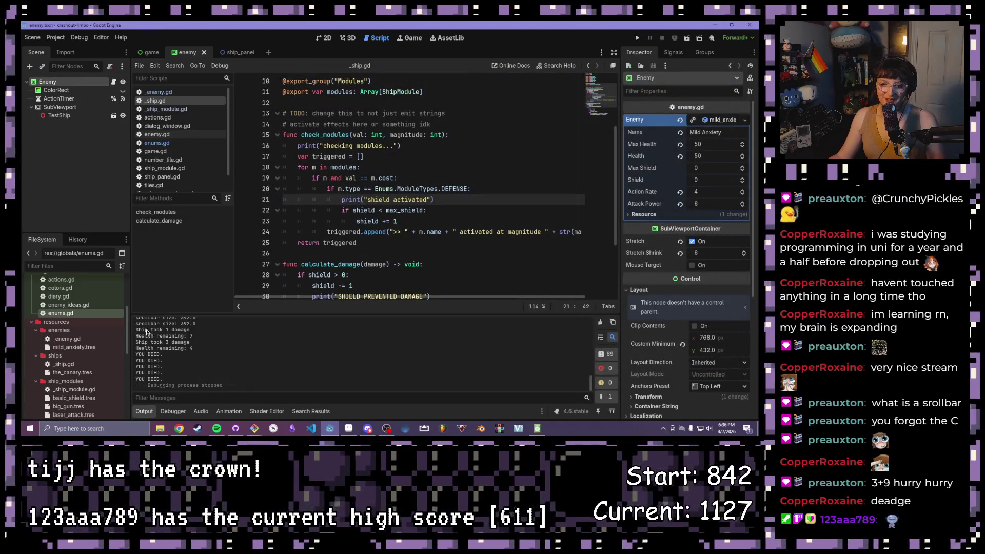
Step: Add an 'if m.type == Enums.ModuleTypes.ATTACK:' check after the 'shield += 1' line
click(357, 211)
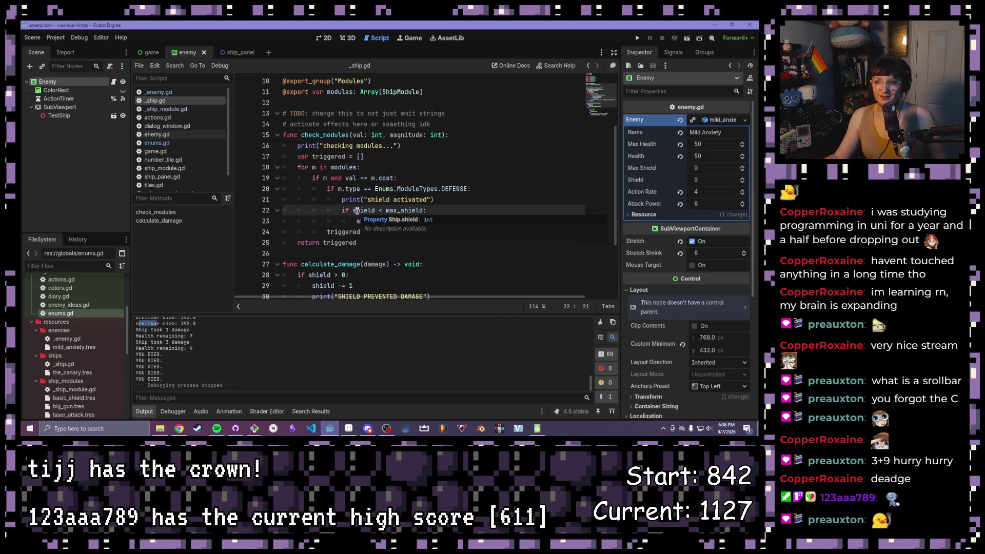
click(452, 217)
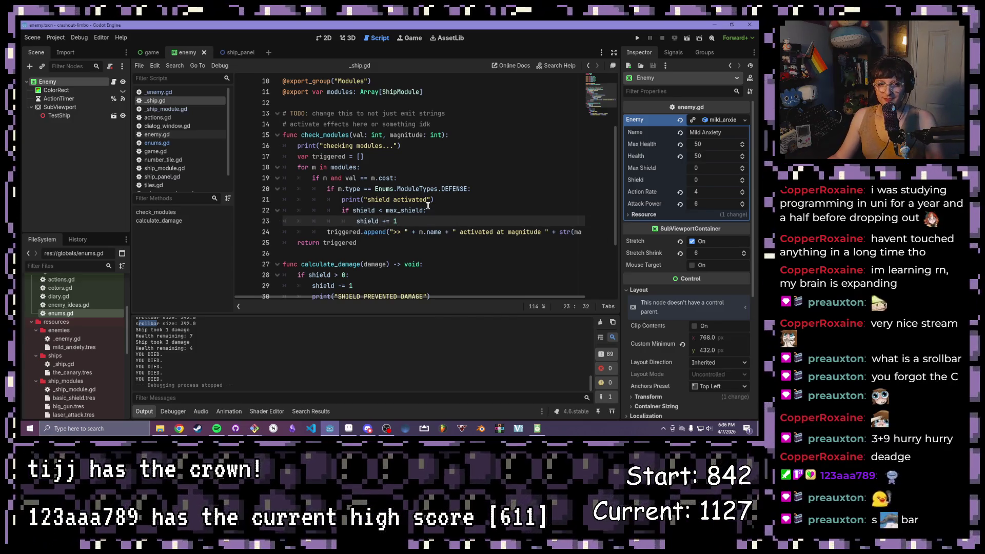
scroll(427, 204, down, 1)
key(ctrl+z)
text(if m.type == Enums.ModuleTypes.ATTACK:)
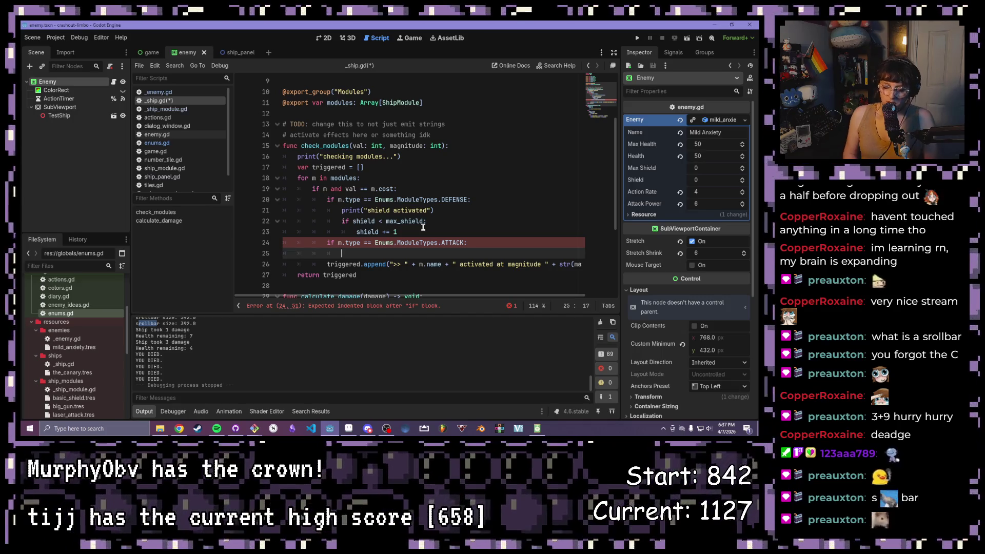
scroll(424, 197, up, 3)
click(345, 93)
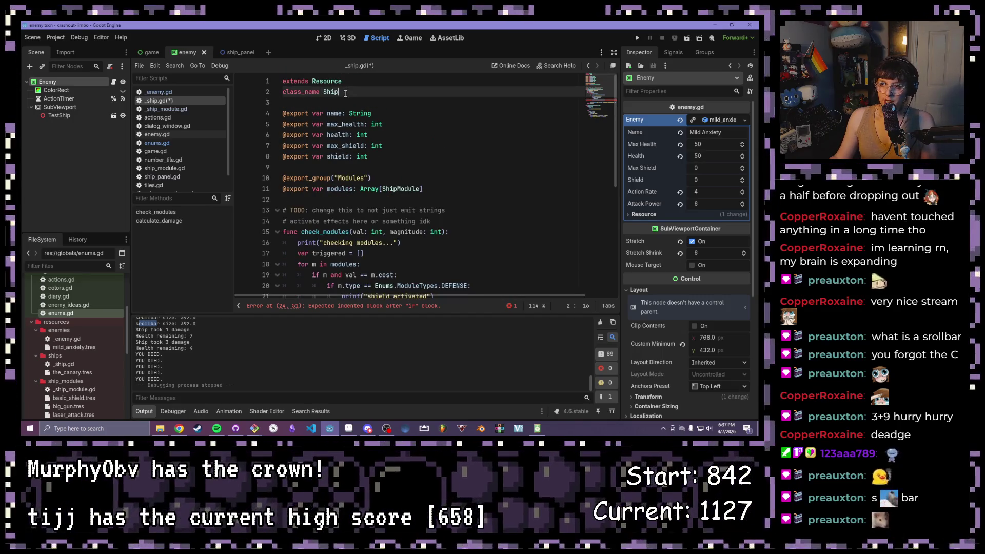
Step: Declare 'signal attack' below the class_name Ship line
key(Return)
key(Return)
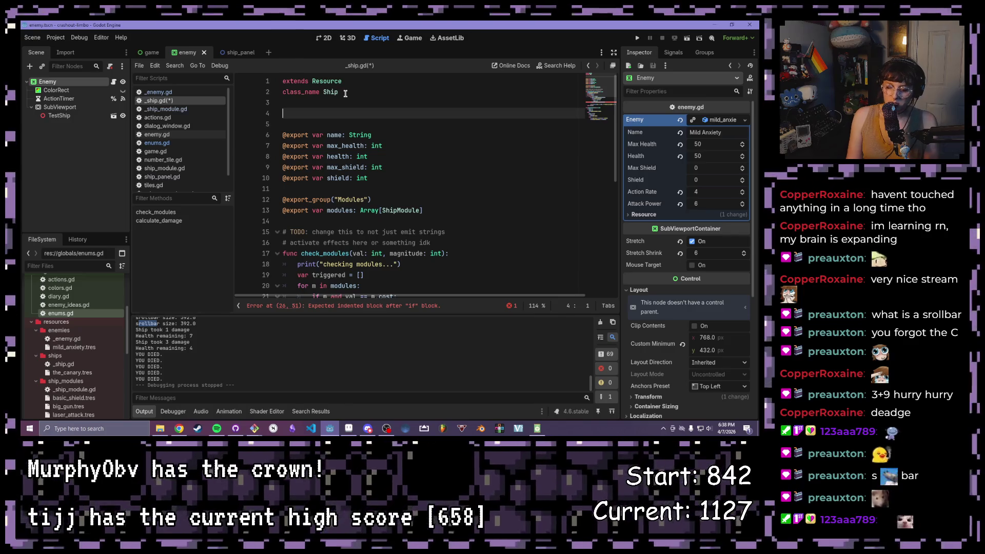
text(signal )
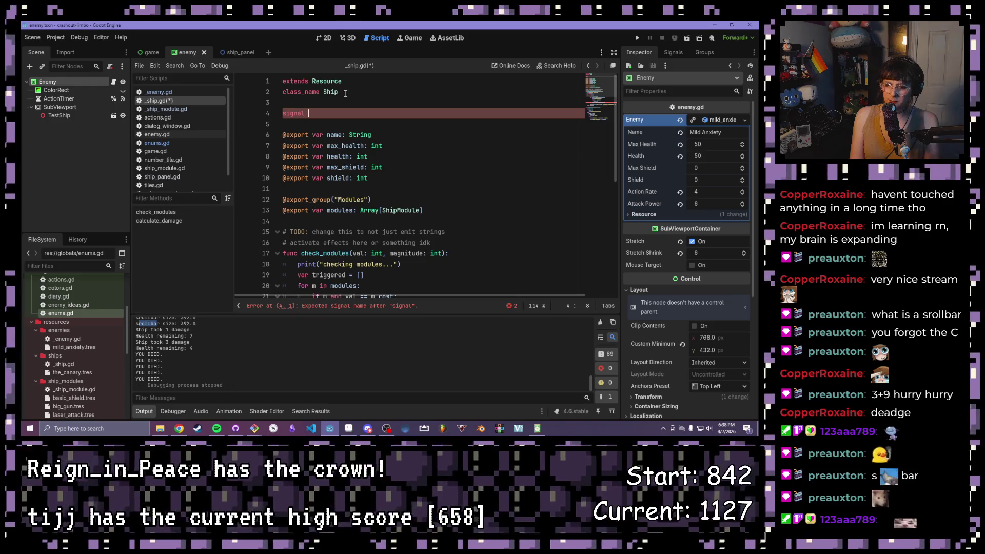
text(attack)
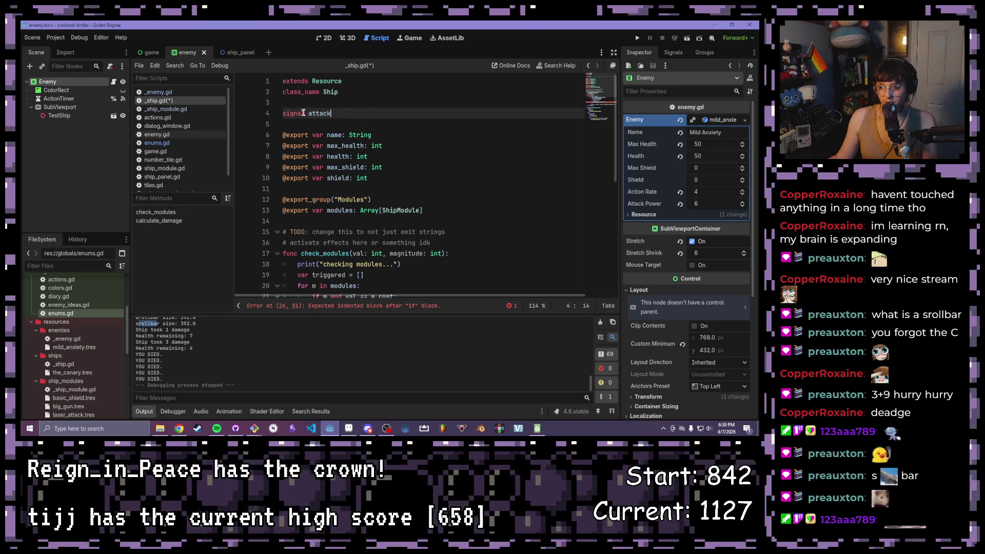
key(shift+Home)
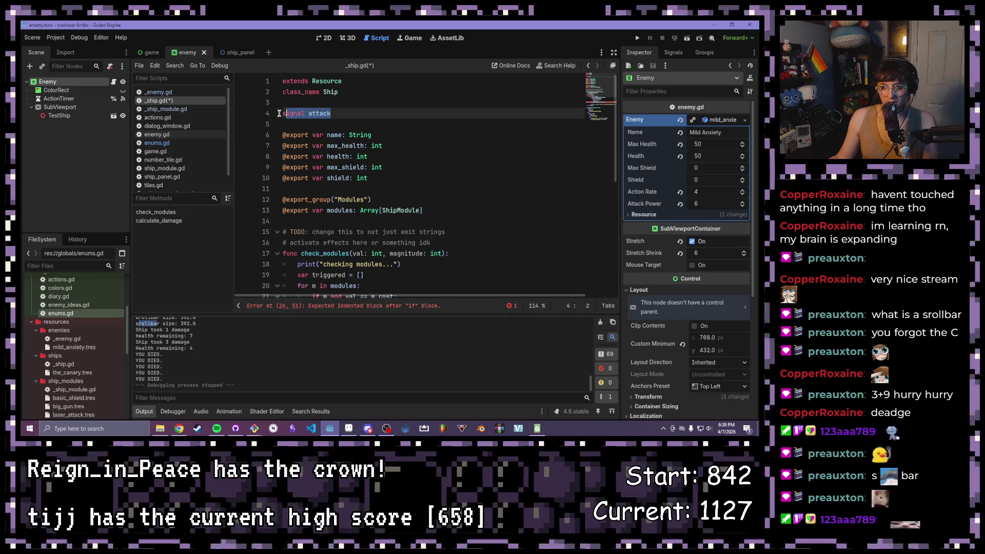
scroll(313, 112, down, 4)
Step: Call attack.emit() inside the ATTACK branch of check_modules
click(393, 230)
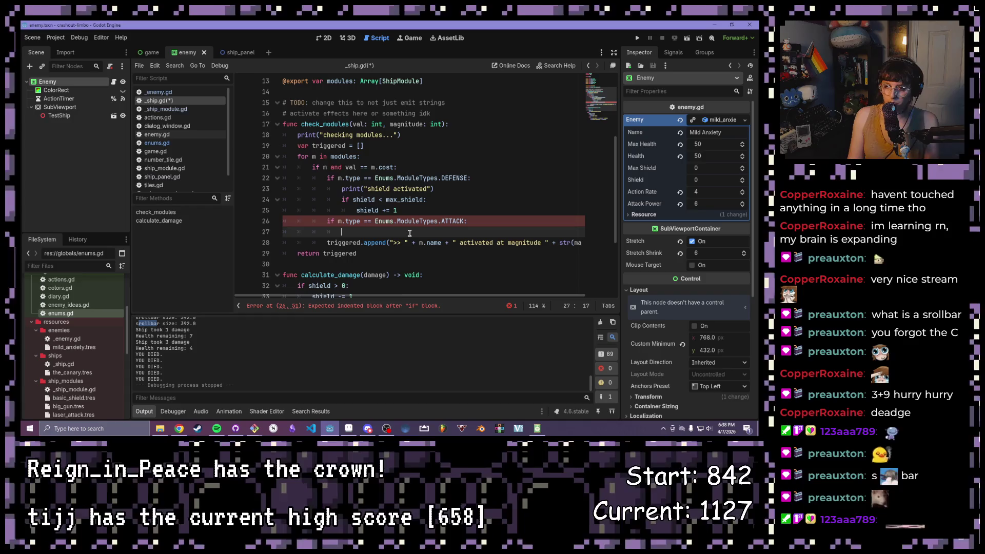
text(attack.)
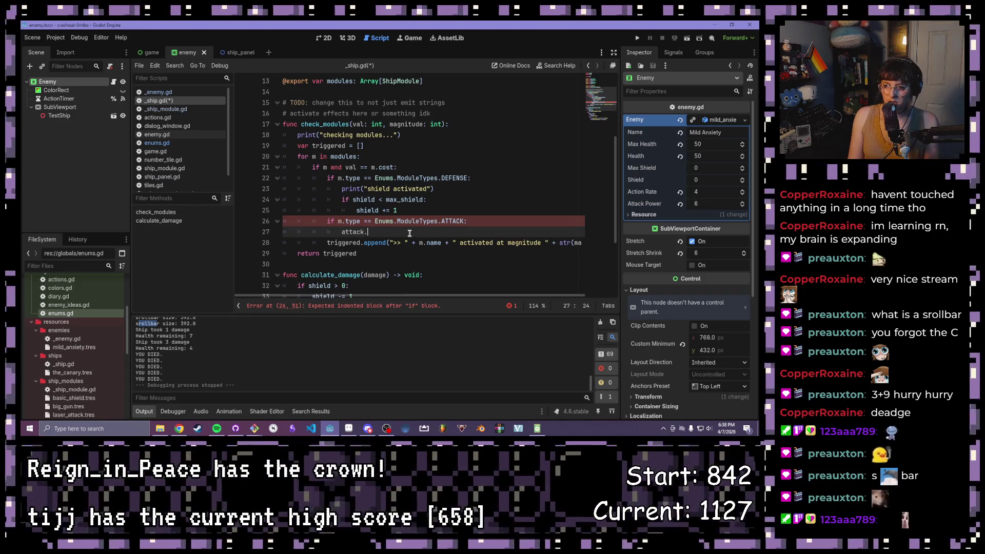
text(emit()
key(Return)
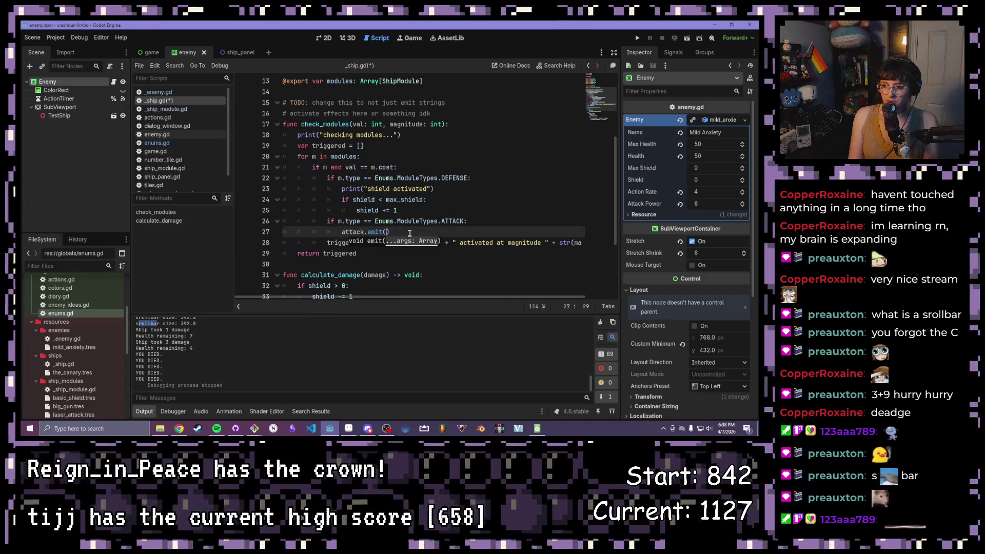
text(m)
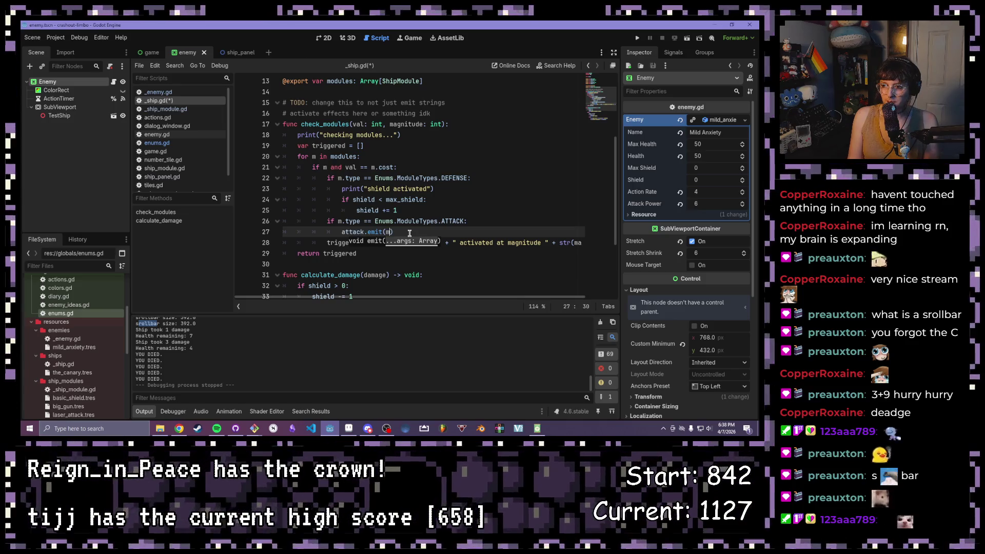
key(BackSpace)
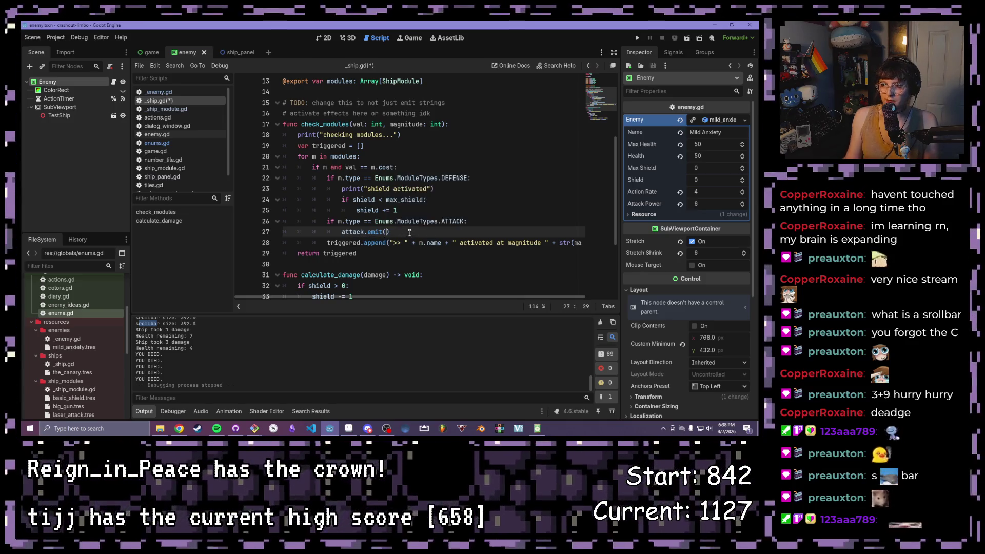
scroll(382, 190, up, 4)
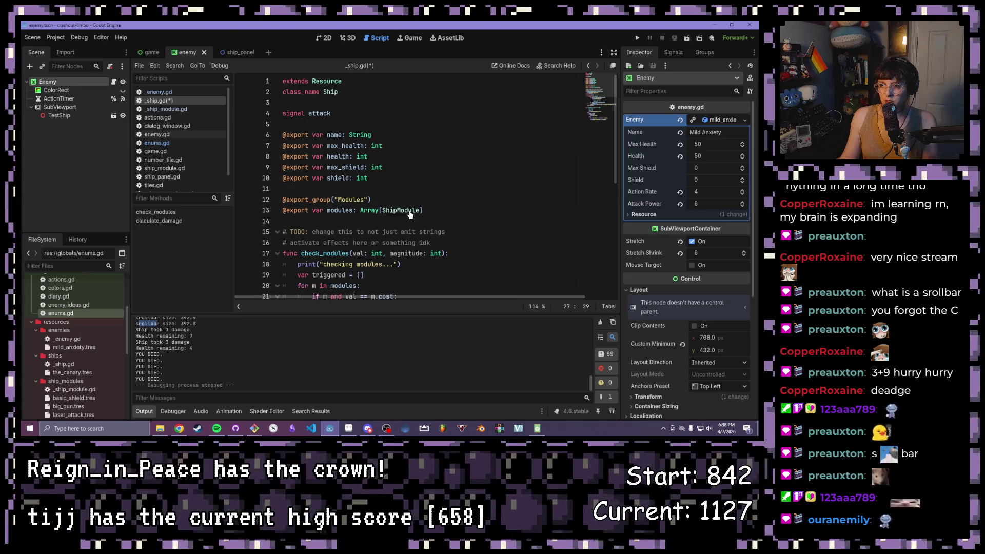
ctrl+click(409, 210)
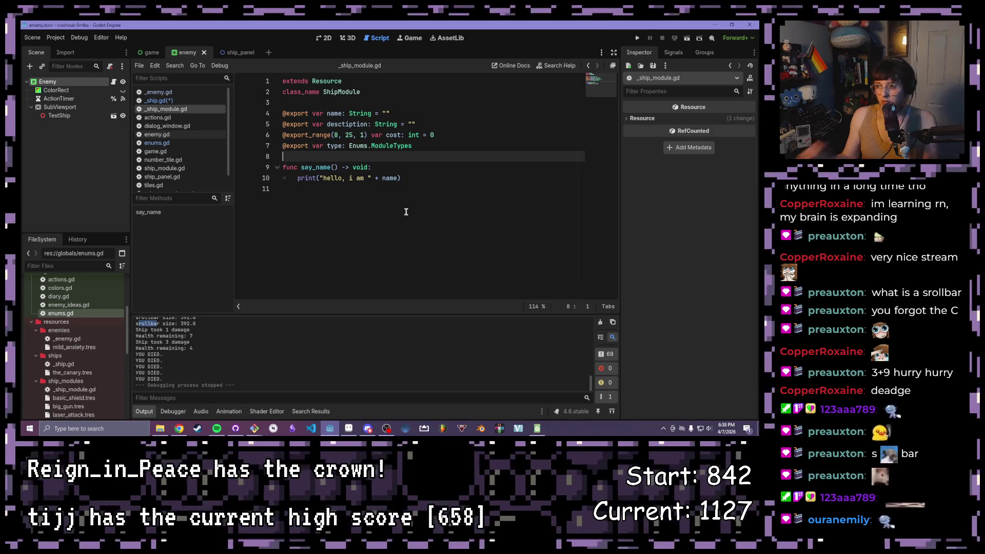
mouse_move(413, 149)
mouse_down()
mouse_move(429, 144)
mouse_move(275, 113)
mouse_up()
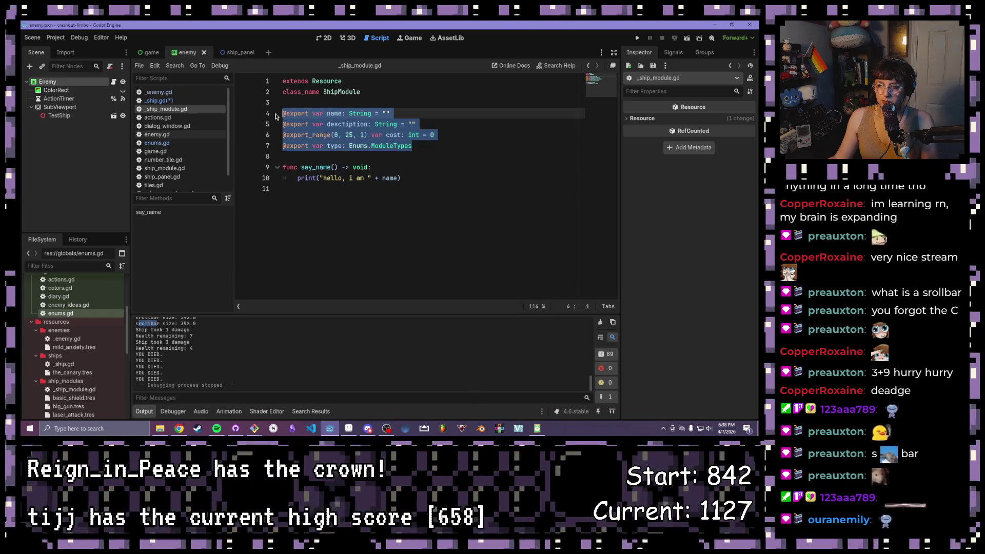
mouse_move(437, 143)
mouse_down()
mouse_move(359, 145)
mouse_move(255, 111)
mouse_up()
drag(362, 91, 271, 78)
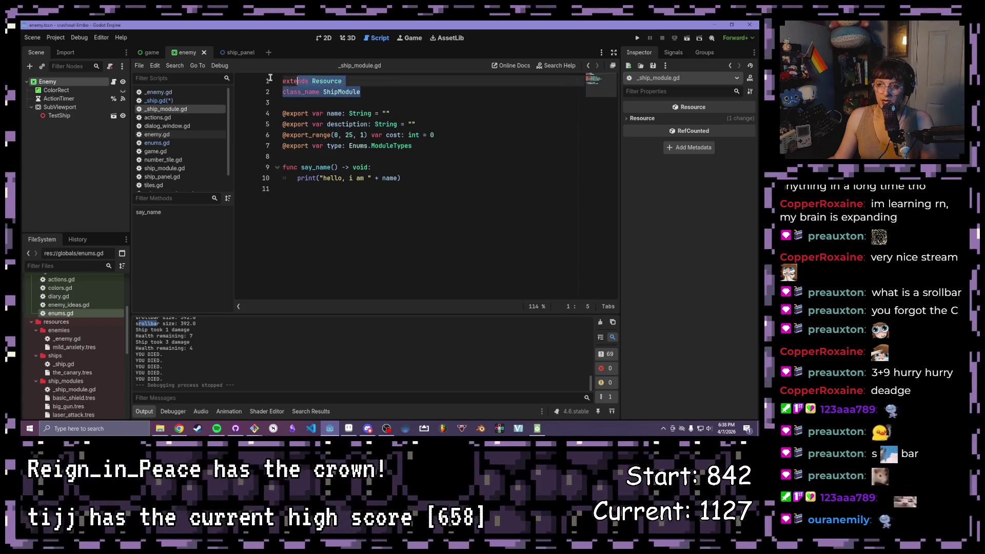
click(415, 99)
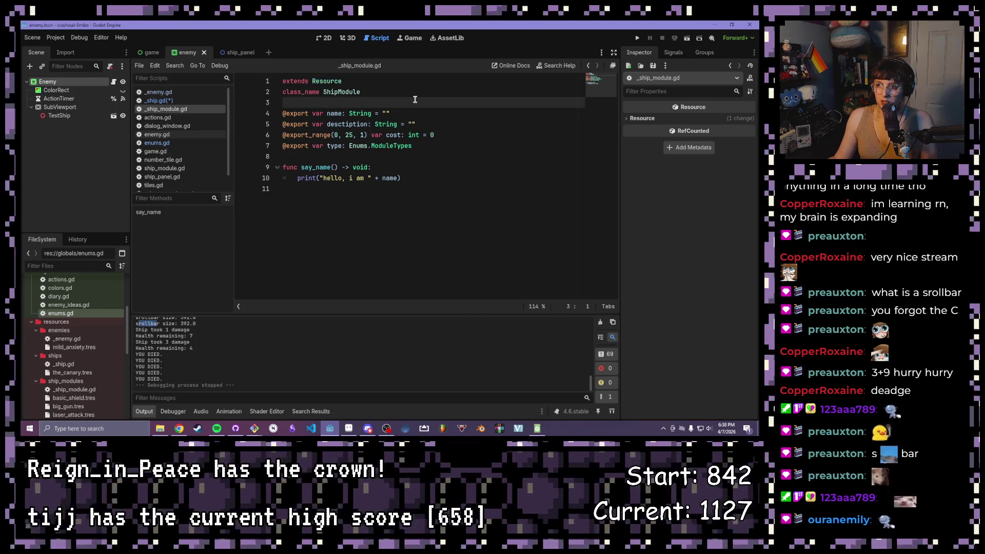
click(388, 94)
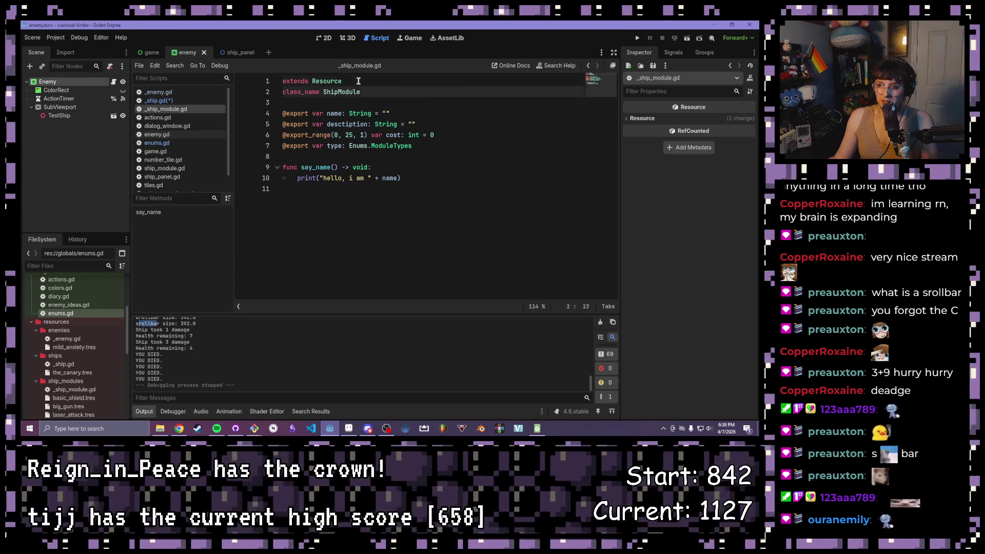
click(358, 81)
drag(345, 81, 312, 81)
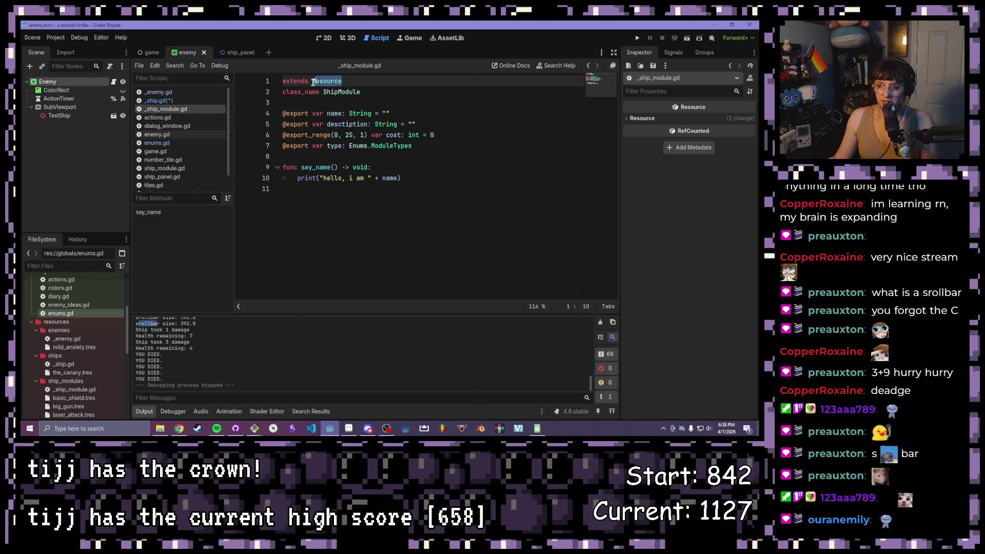
click(284, 95)
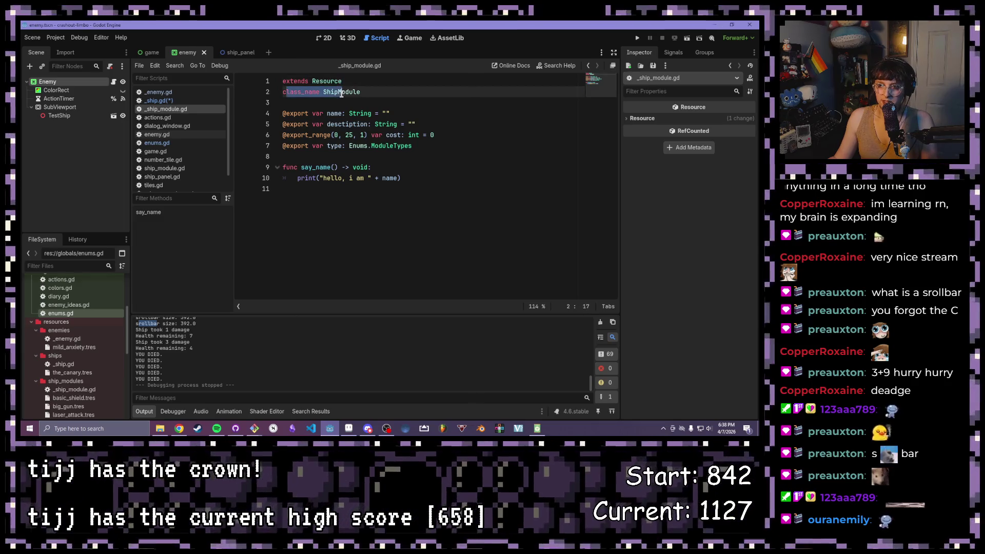
drag(362, 92, 324, 92)
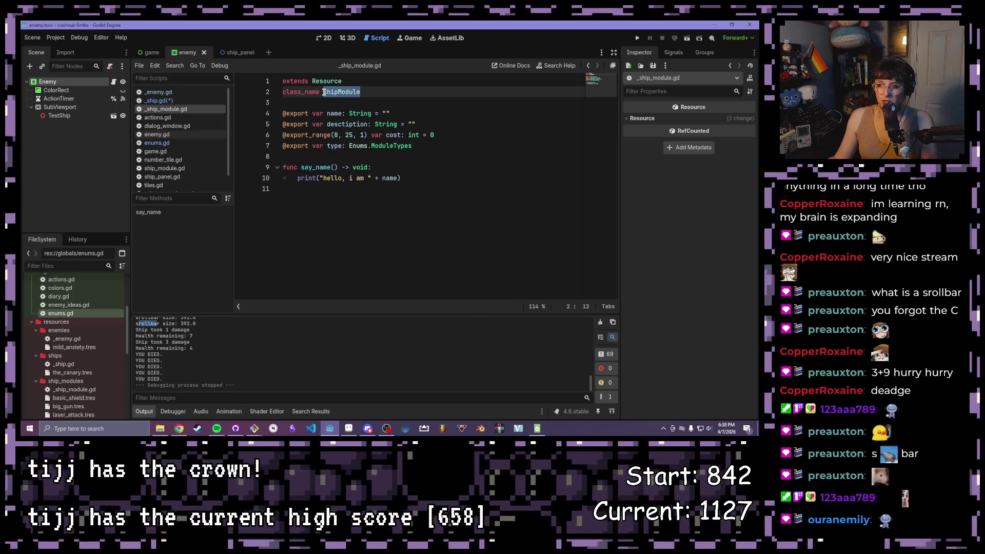
mouse_move(422, 146)
mouse_down()
mouse_move(320, 128)
mouse_move(281, 108)
mouse_up()
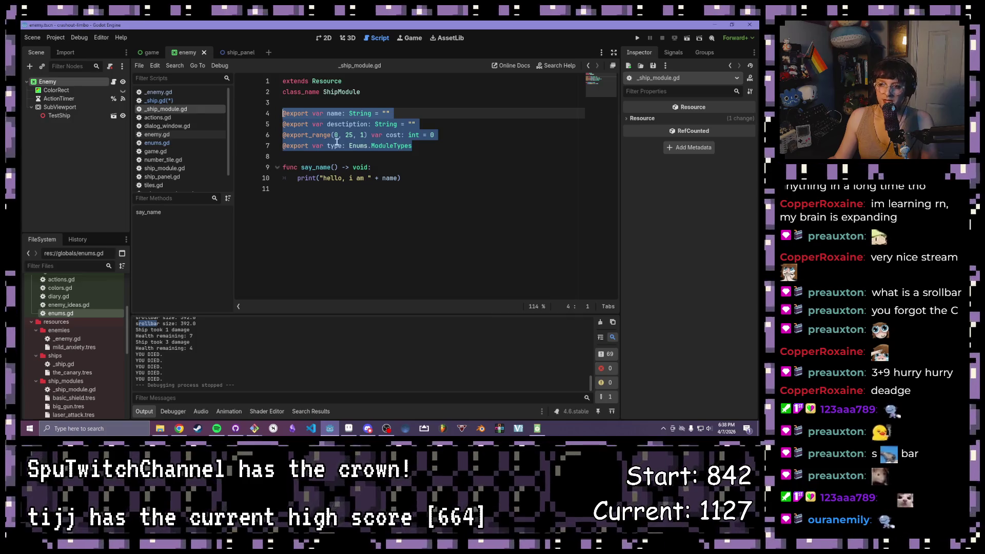
click(391, 171)
click(417, 177)
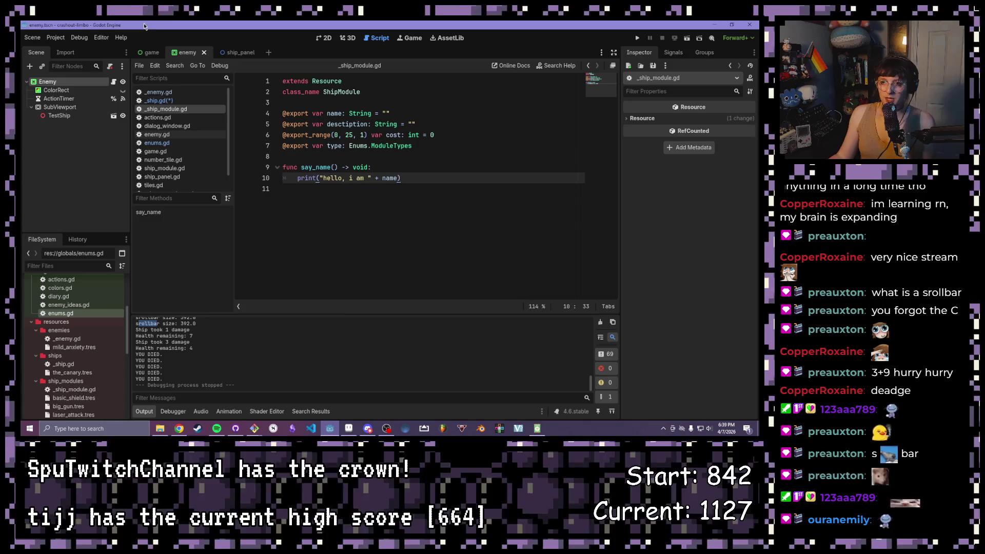
Step: In _ship.gd, change the ATTACK branch call to attack.emit(5) and save
click(169, 100)
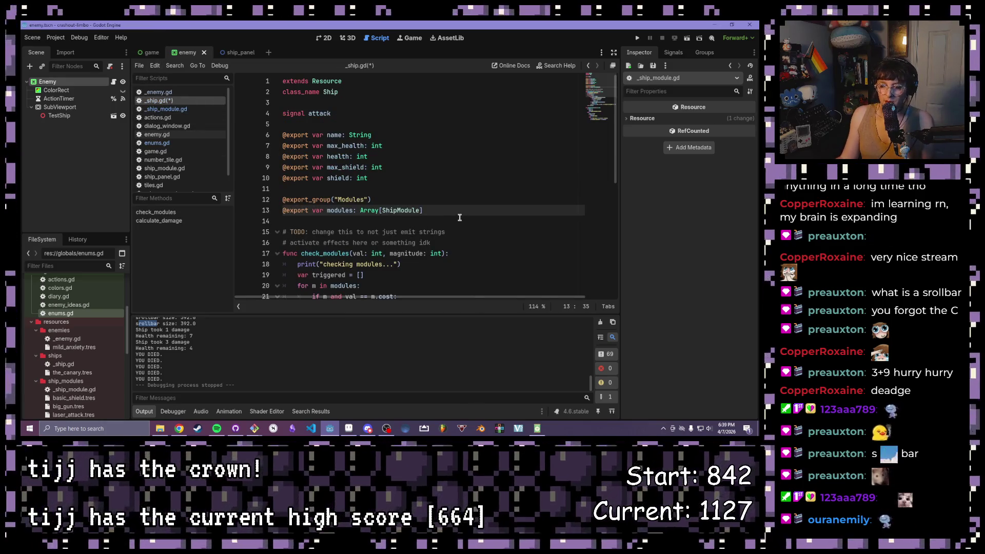
scroll(460, 217, down, 3)
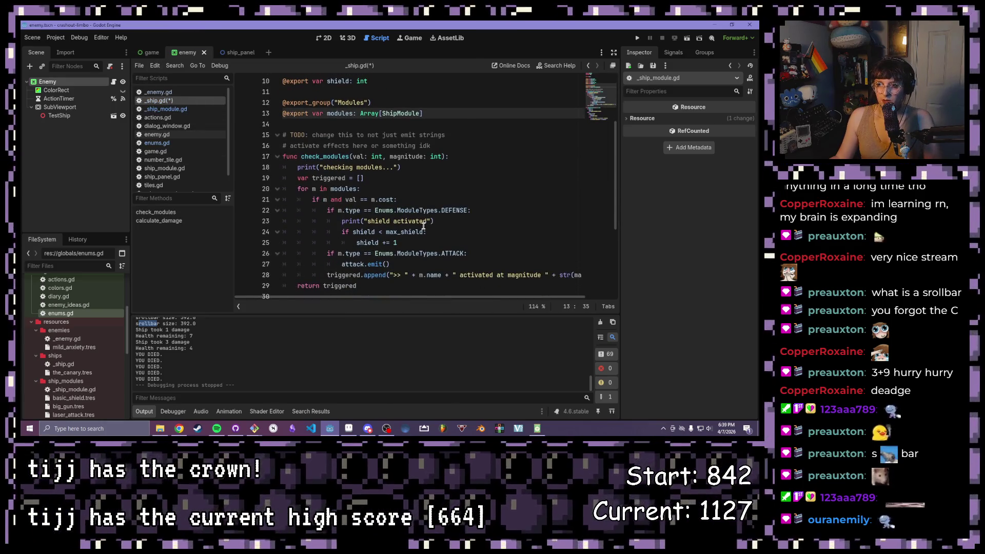
scroll(410, 225, up, 3)
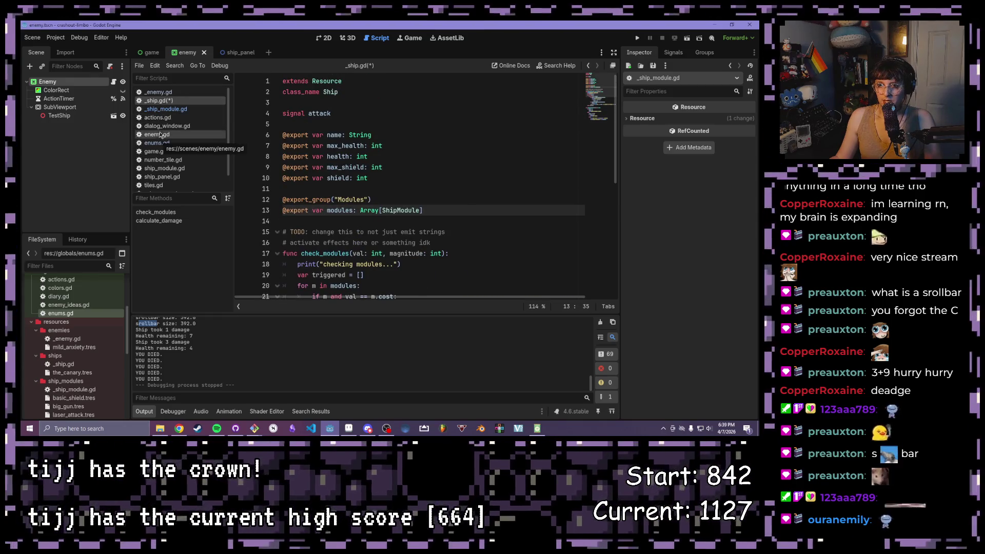
scroll(352, 225, down, 4)
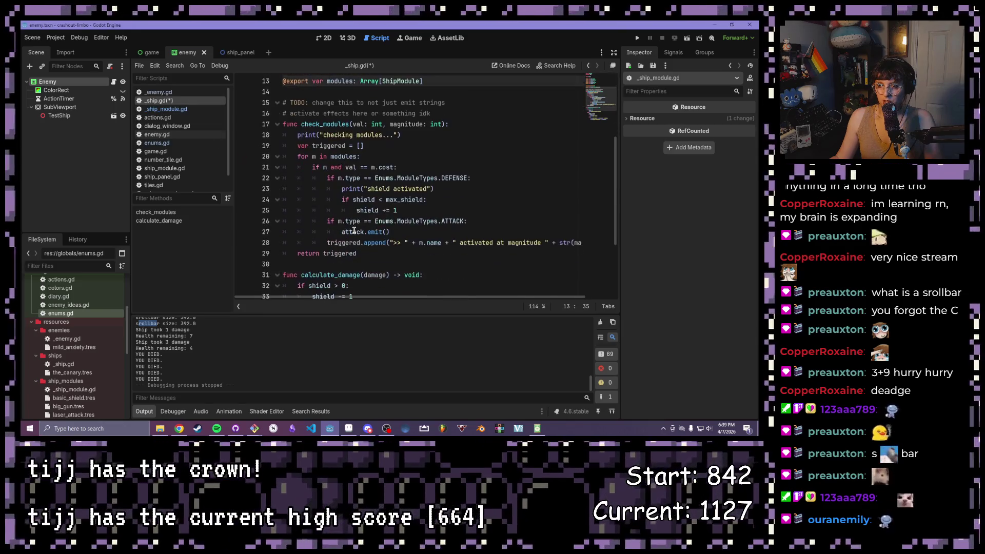
click(353, 221)
scroll(370, 180, up, 4)
click(336, 112)
scroll(338, 219, down, 2)
scroll(338, 219, down, 3)
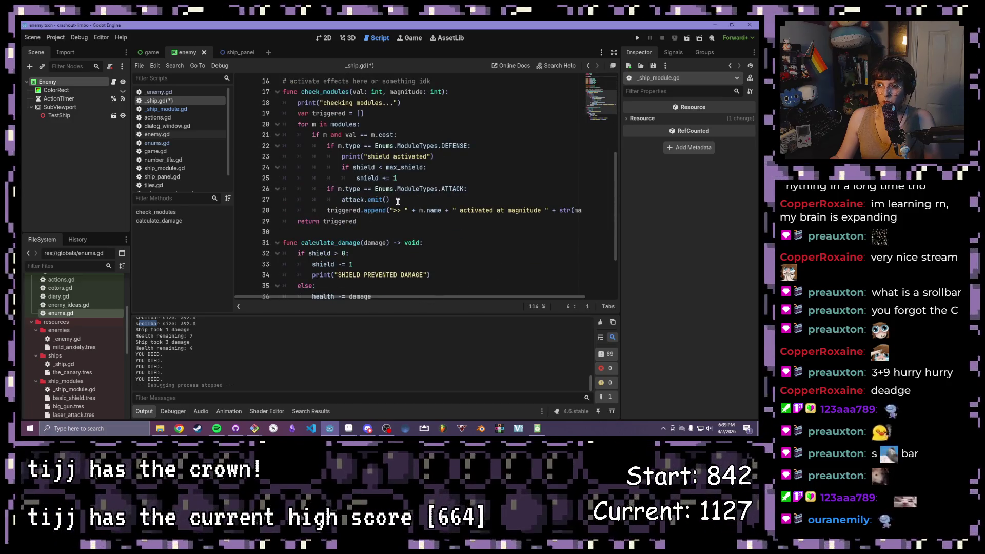
click(386, 199)
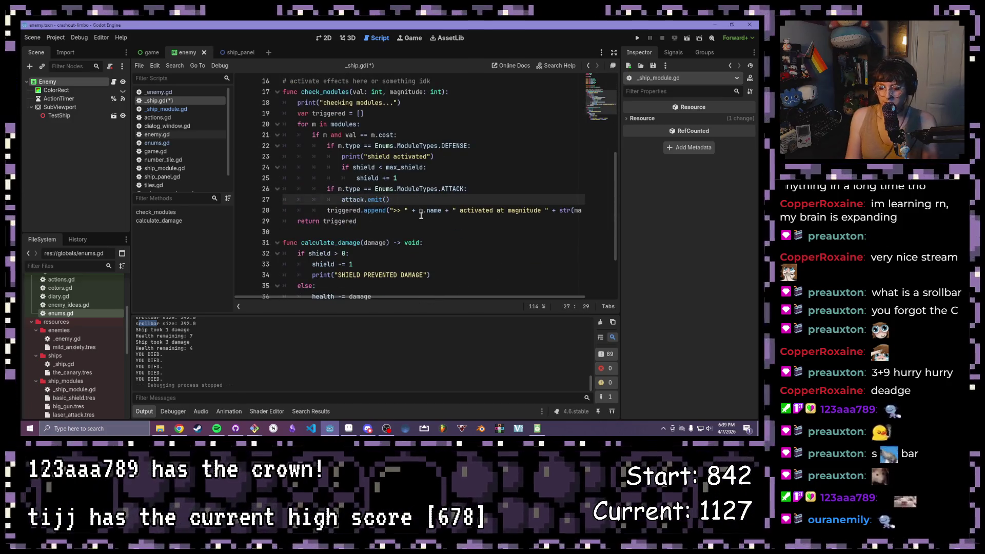
text(5)
key(ctrl+s)
Step: Switch to the ship_panel scene
click(401, 199)
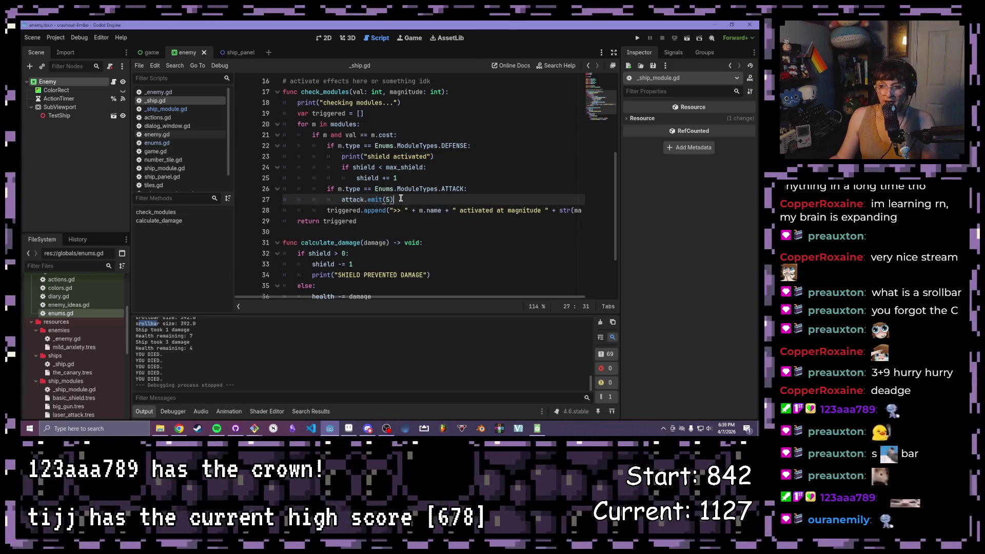
scroll(386, 199, up, 5)
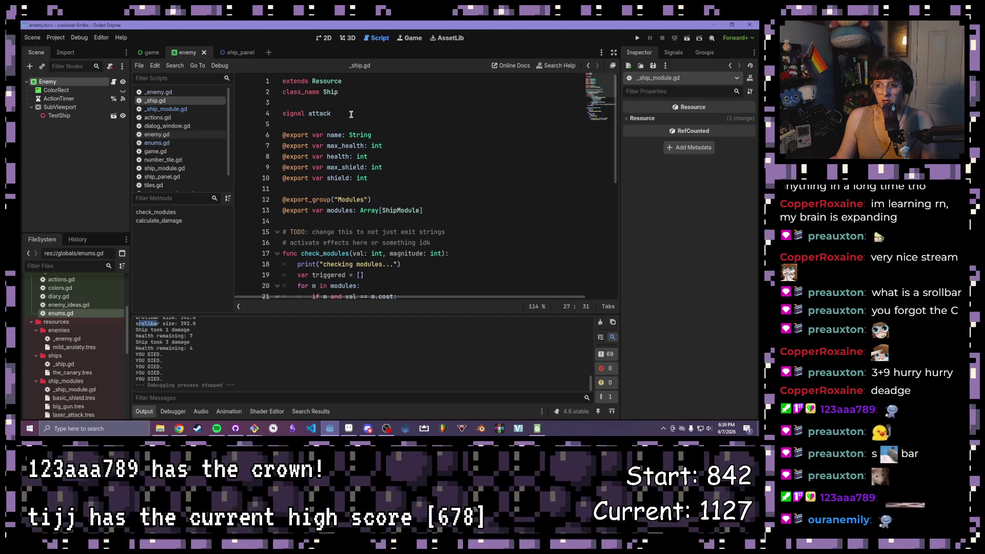
click(236, 52)
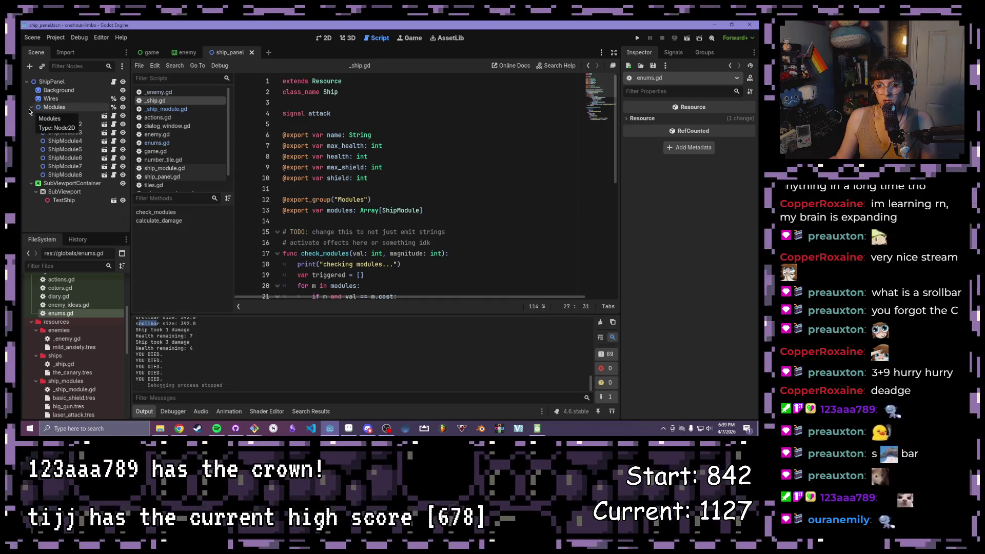
Step: In the game scene's 2D view, select ShipPanel, check its signals, and expand The Canary ship resource
click(29, 108)
key(ctrl+Tab)
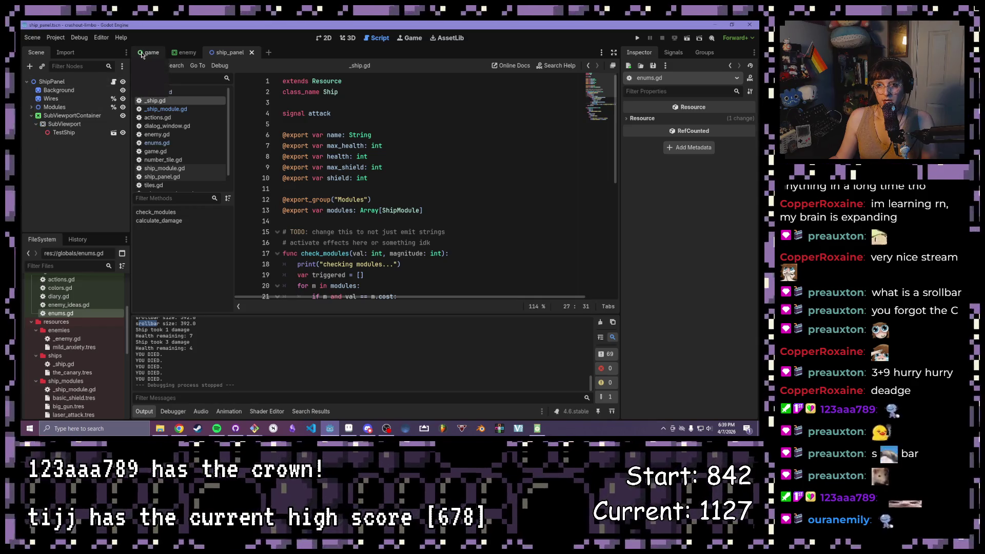
key(ctrl+F1)
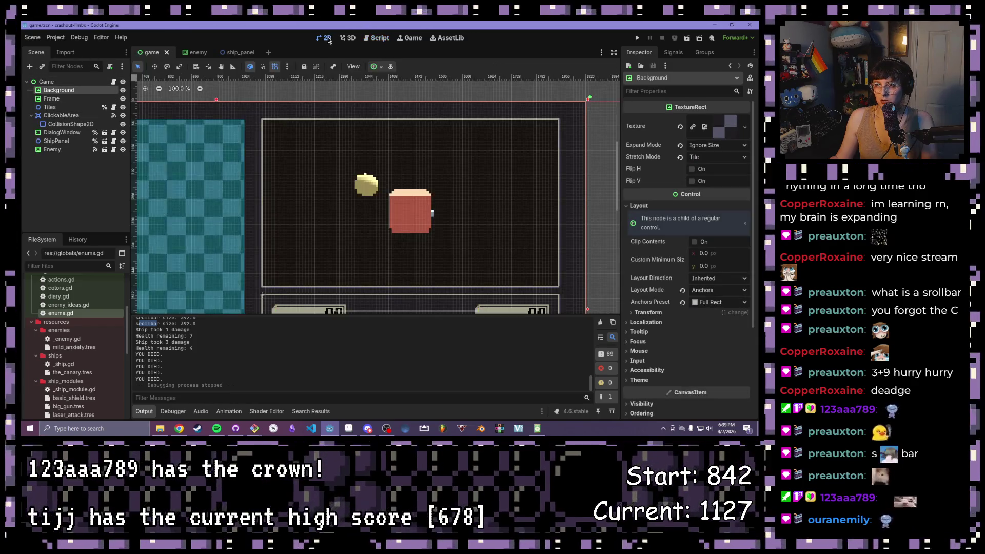
click(62, 141)
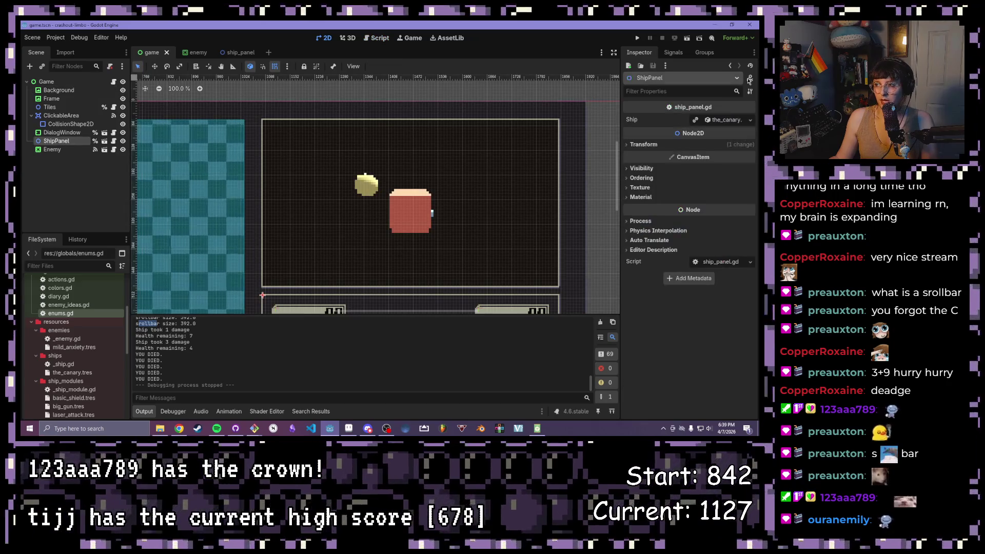
click(674, 53)
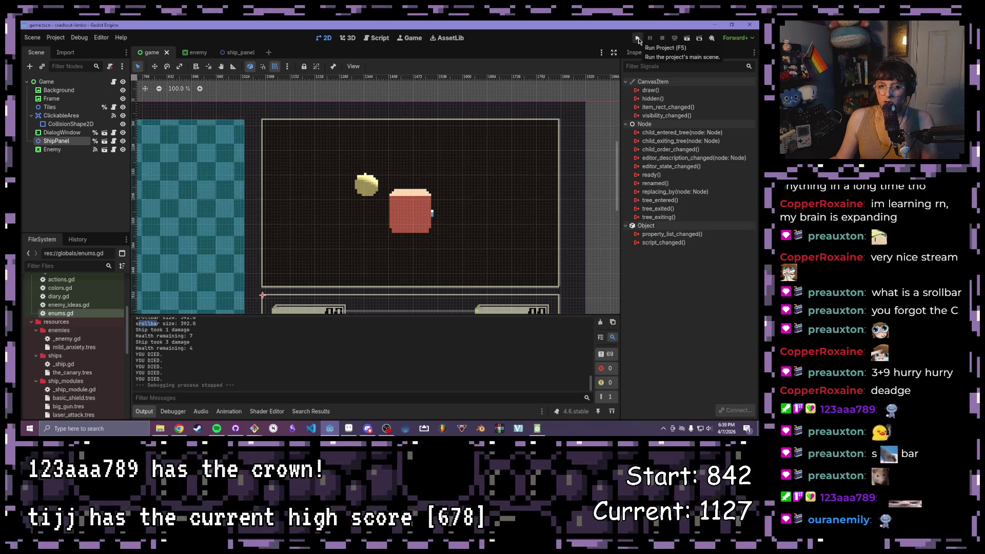
click(638, 52)
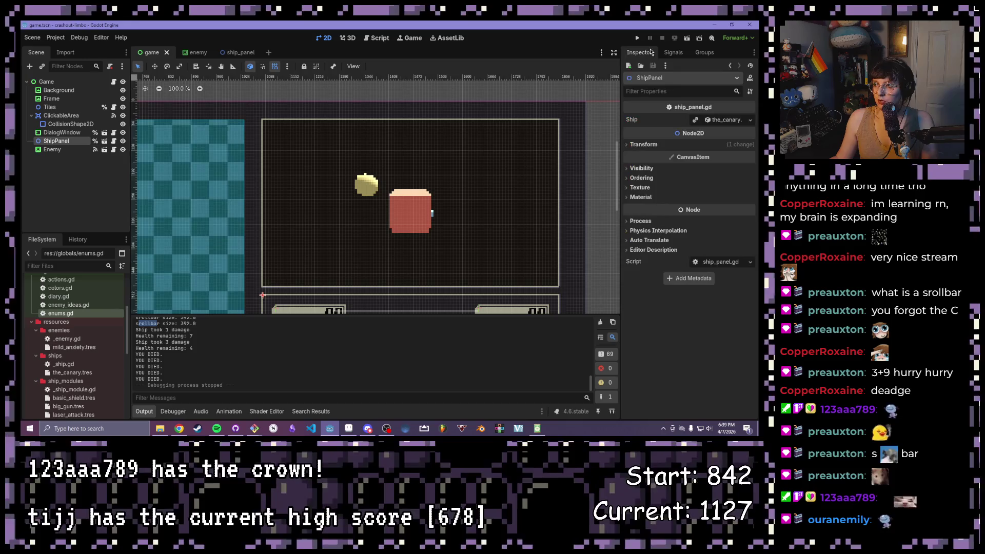
click(727, 123)
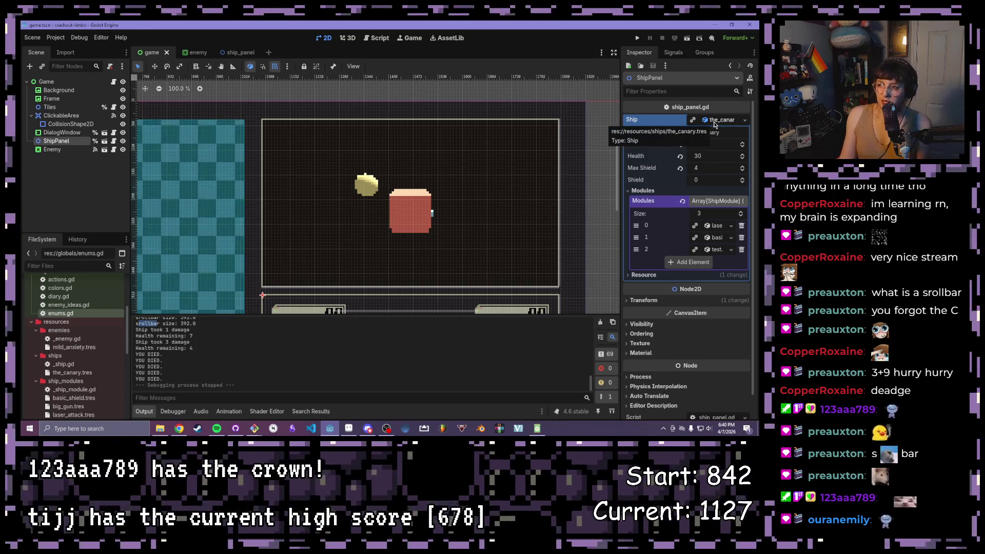
mouse_move(617, 150)
mouse_down()
mouse_move(616, 140)
mouse_move(610, 200)
mouse_move(578, 164)
mouse_up()
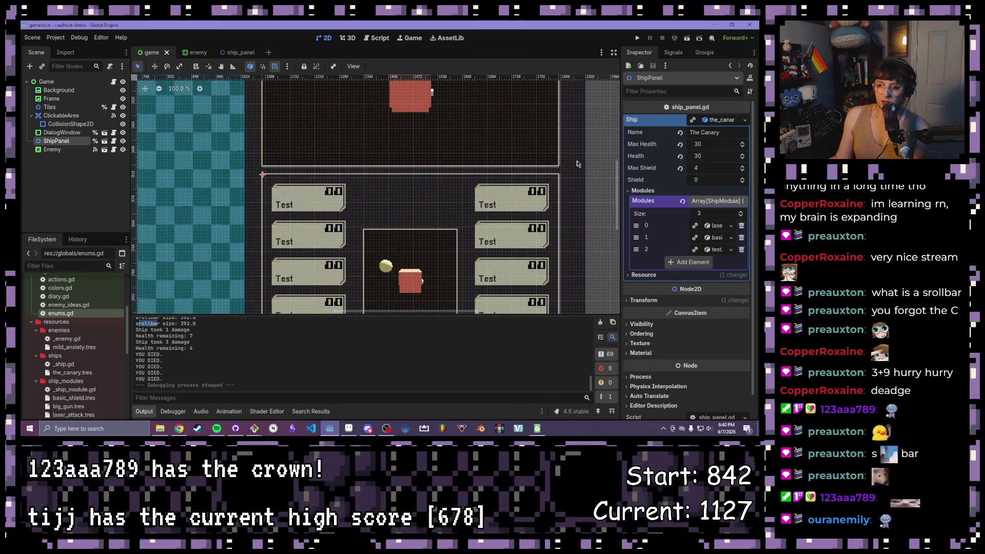
scroll(41, 303, up, 2)
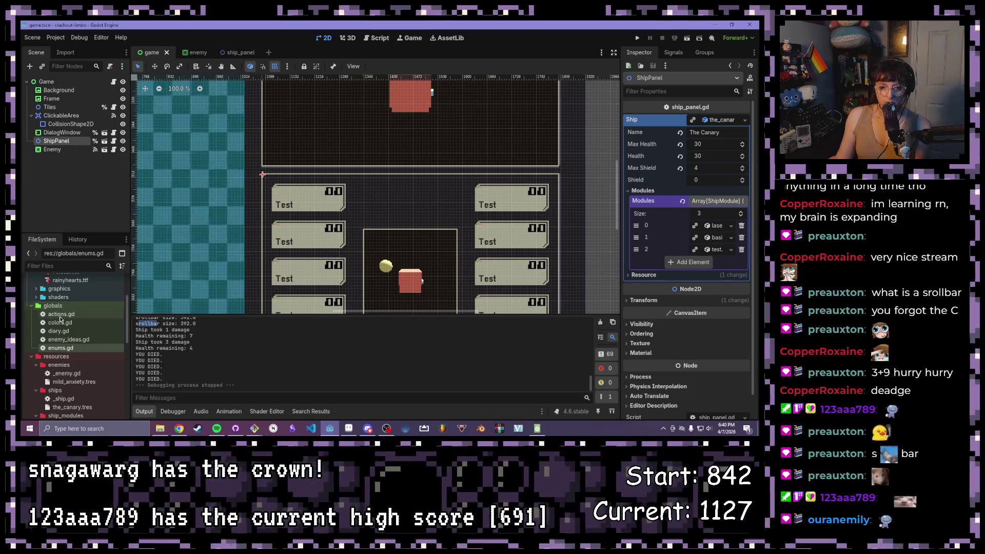
double_click(59, 315)
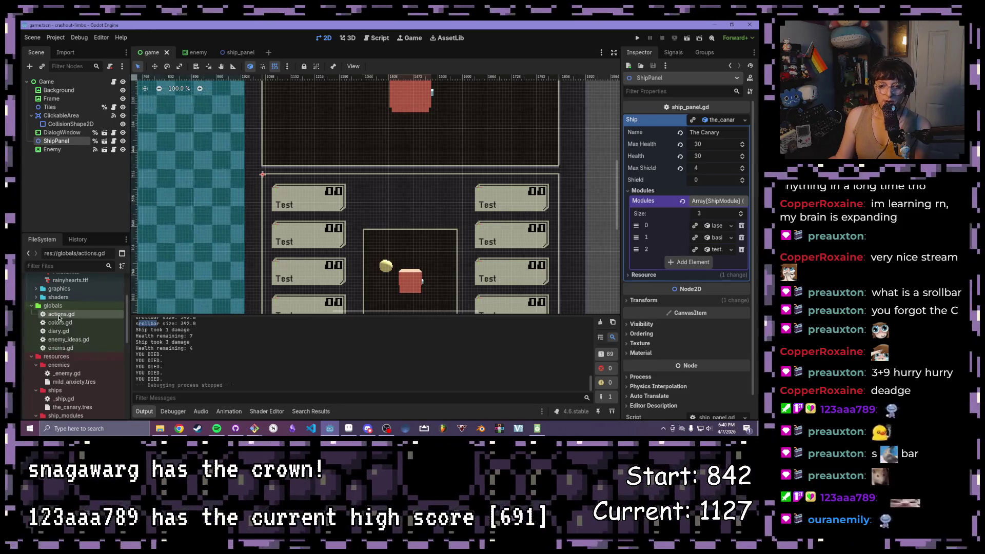
Step: Add 'signal player_attack' below 'extends Node' in actions.gd and save it
key(Return)
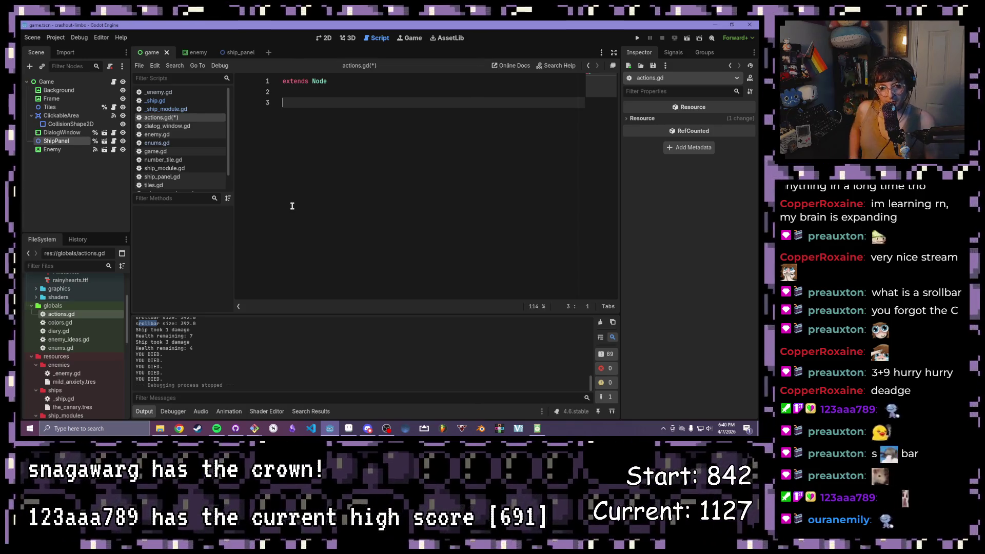
text(signal)
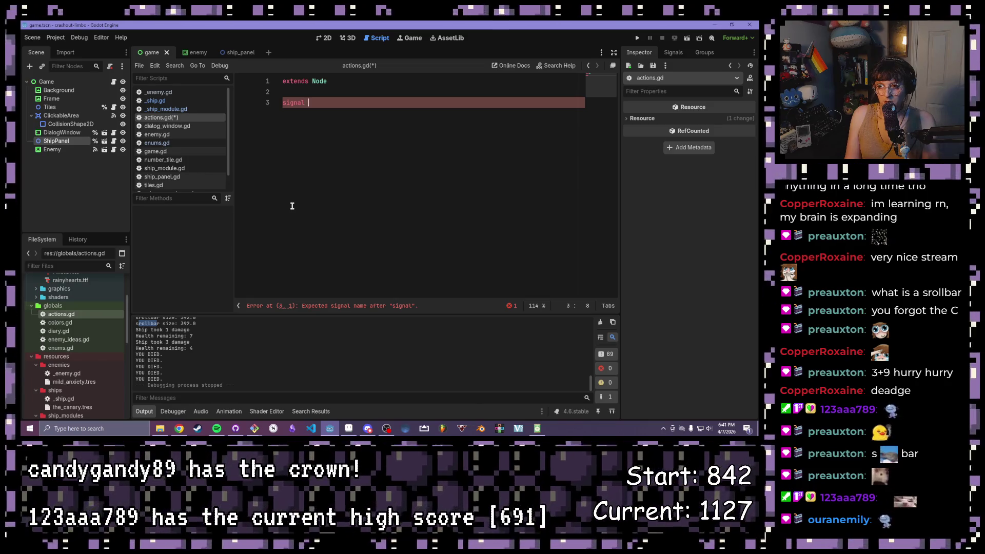
text(player_at)
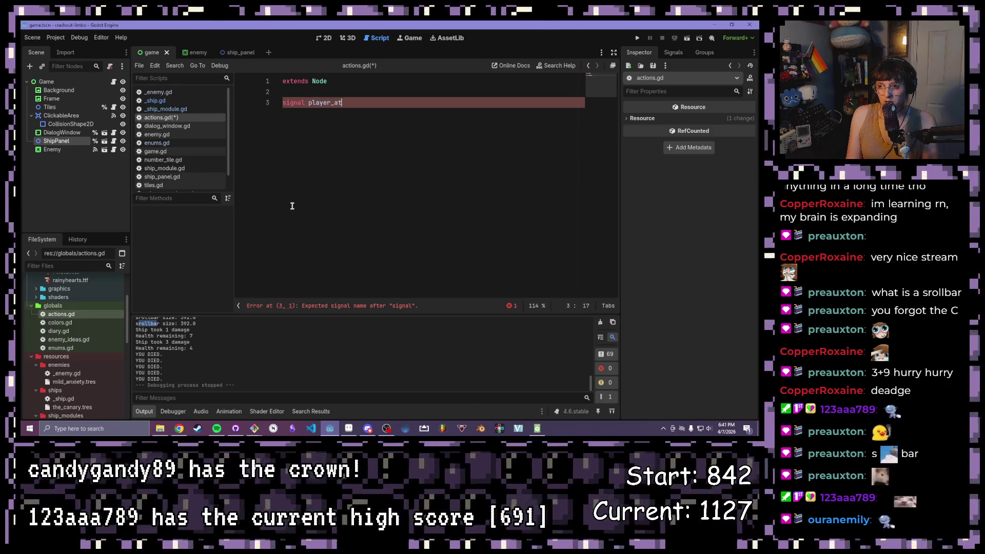
text(tack)
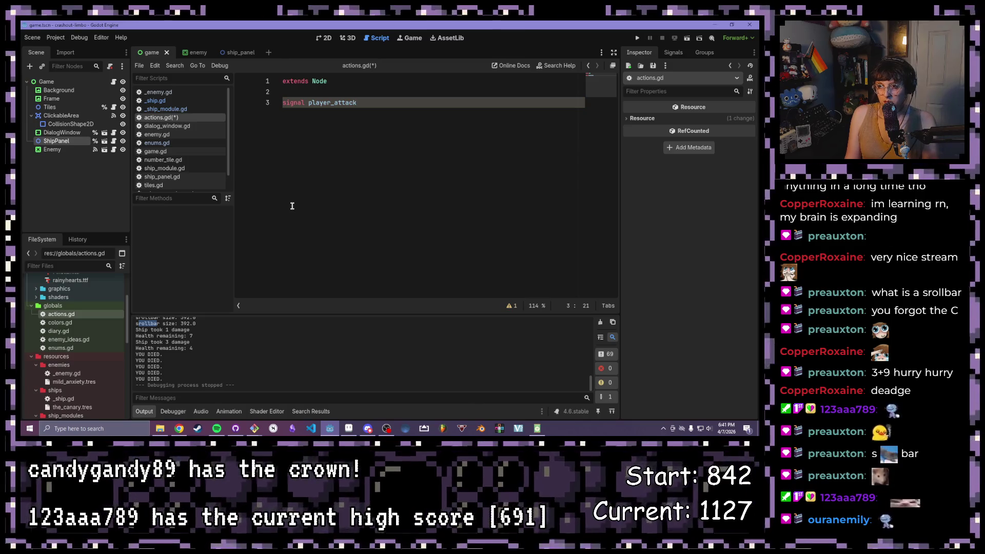
key(ctrl+s)
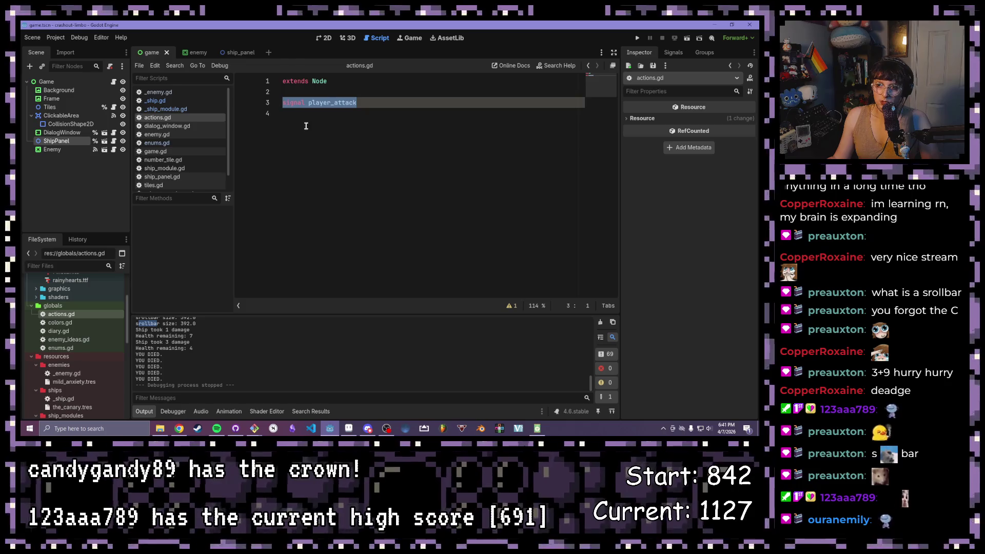
click(306, 125)
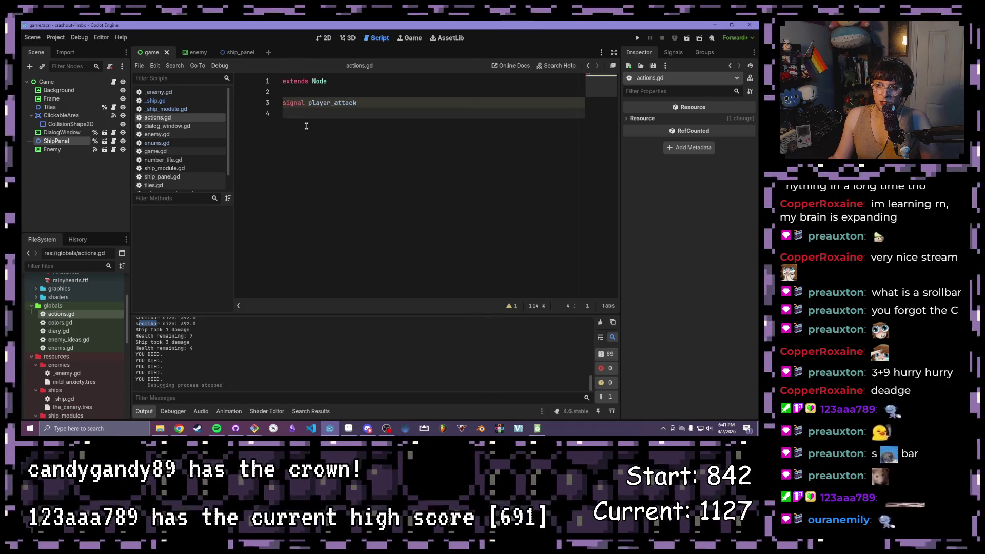
Step: Hide the ShipPanel root node in the ship_panel scene
click(241, 52)
click(68, 83)
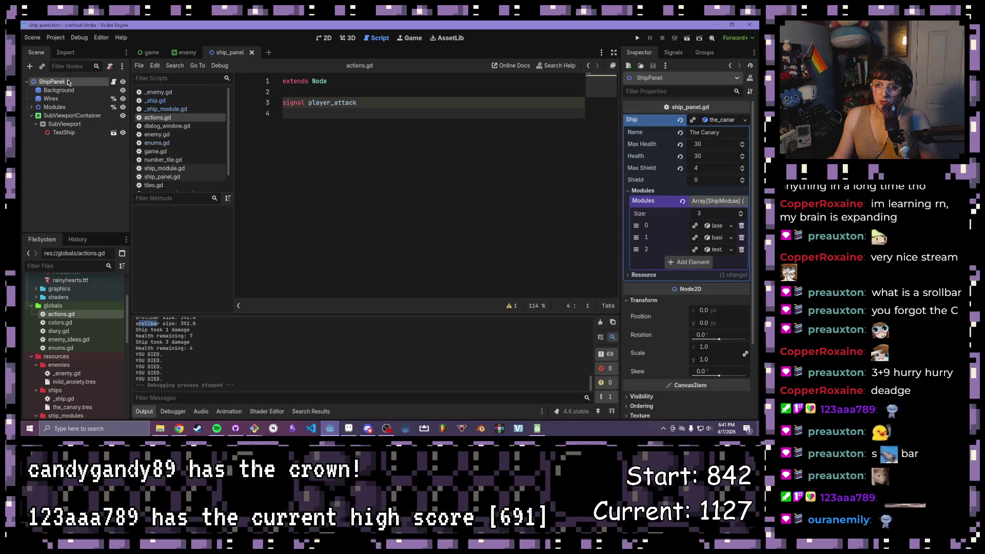
click(123, 82)
Step: Review check_modules and its 'return triggered' line in _ship.gd, then bring up game.gd
click(113, 81)
click(476, 200)
click(157, 101)
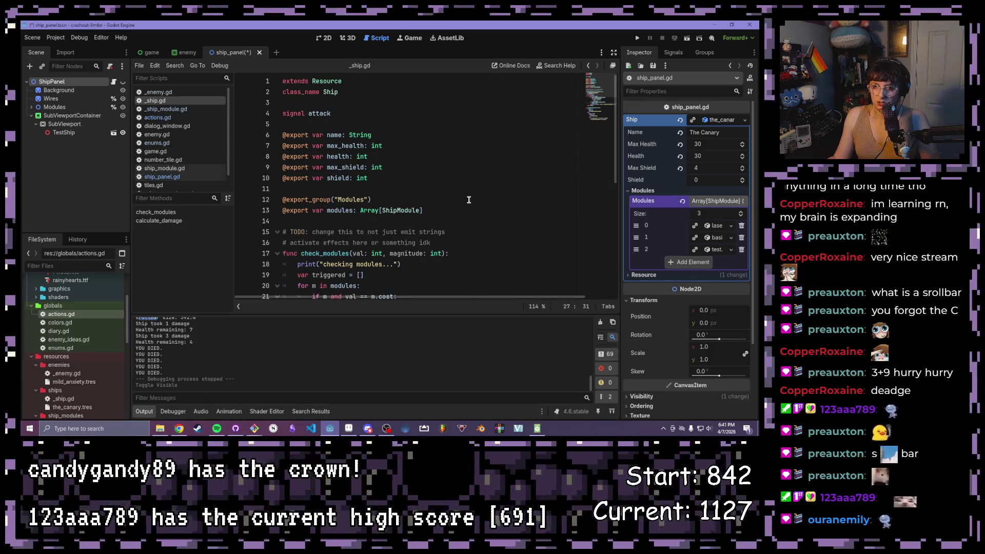
scroll(442, 172, down, 7)
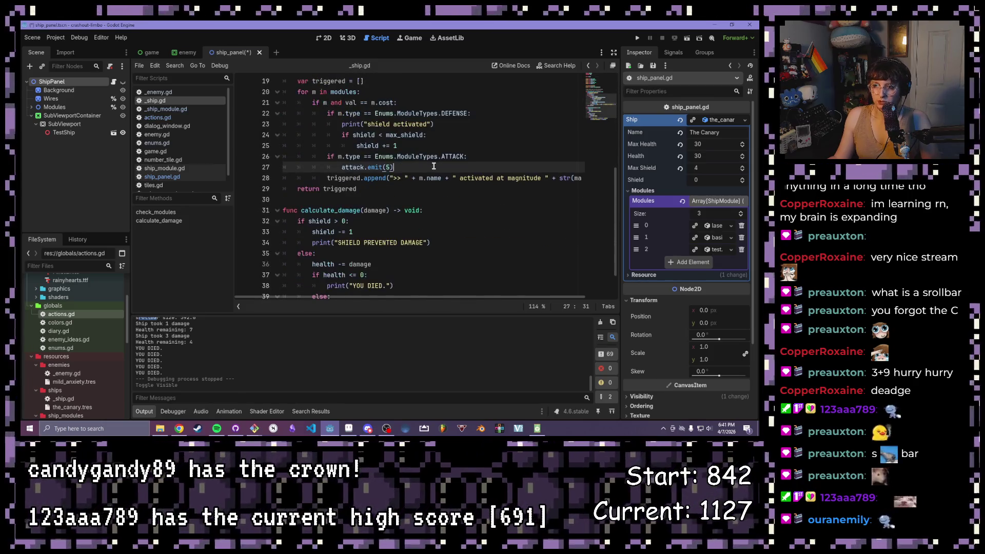
scroll(420, 167, up, 3)
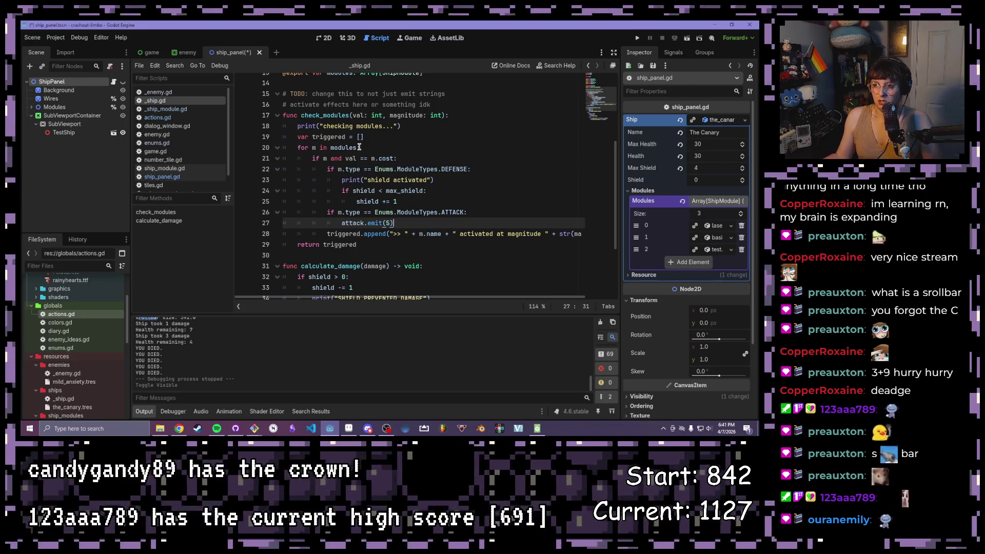
drag(357, 244, 297, 245)
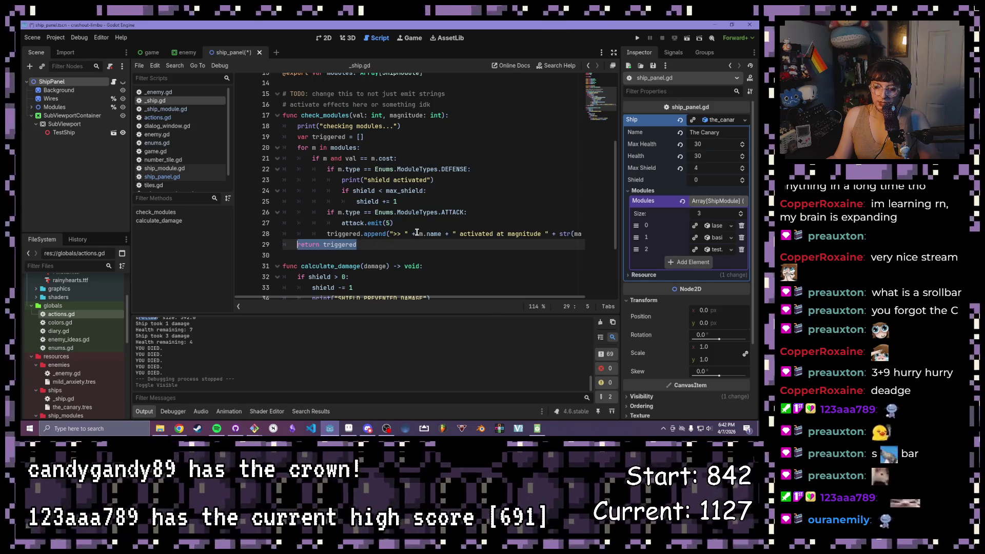
double_click(311, 115)
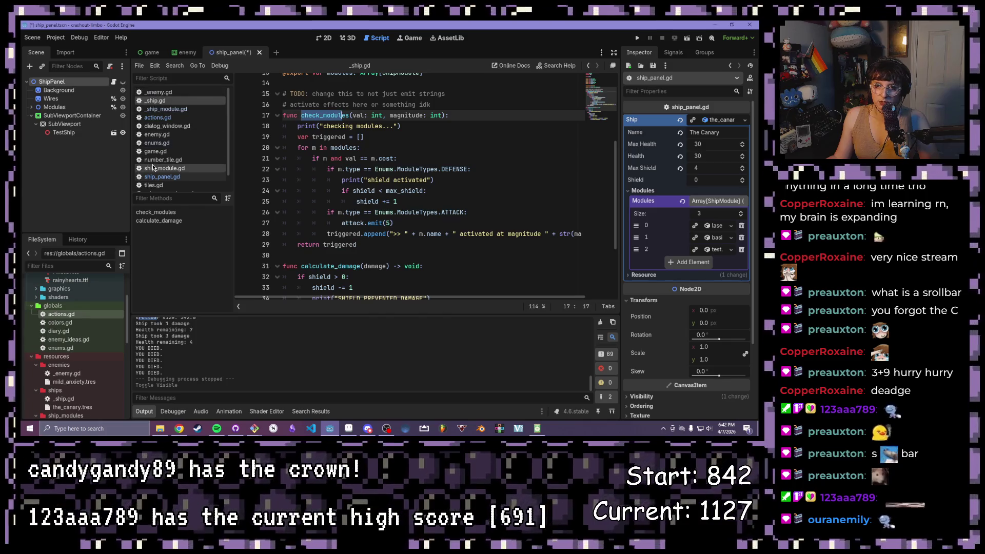
click(155, 151)
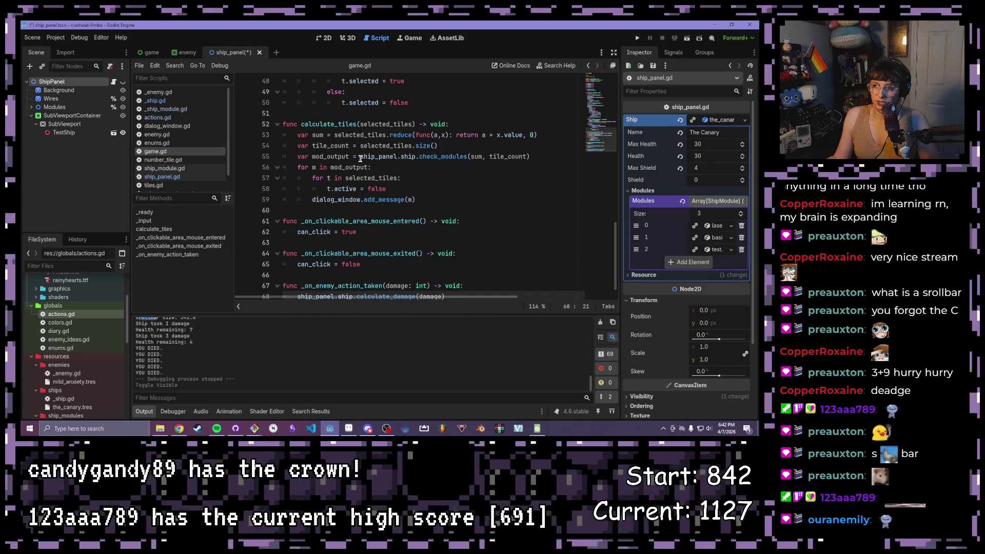
Step: Inspect the check_modules call, mod_output variable and nested loops in calculate_tiles
drag(361, 156, 553, 161)
drag(349, 156, 298, 157)
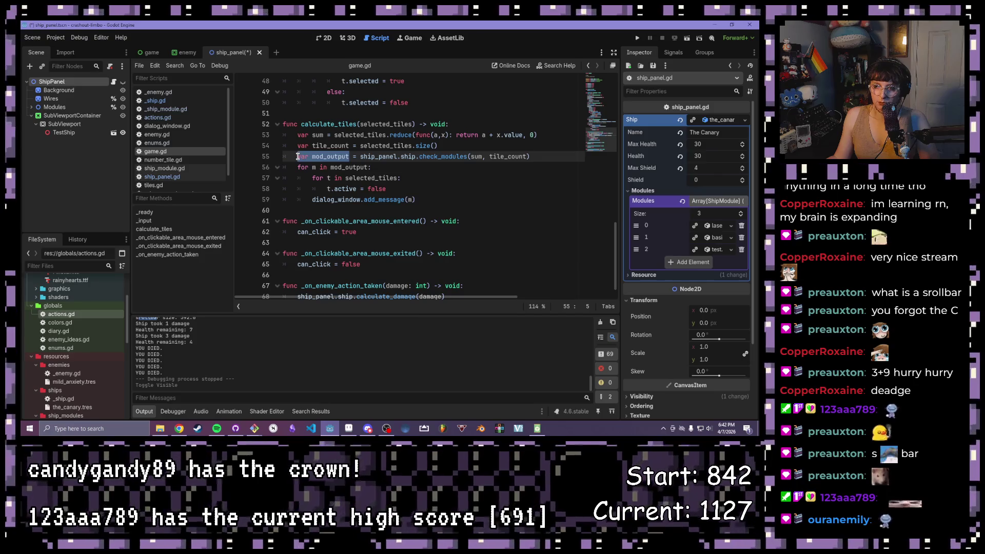
mouse_move(420, 200)
mouse_down()
mouse_move(314, 182)
mouse_move(296, 168)
mouse_up()
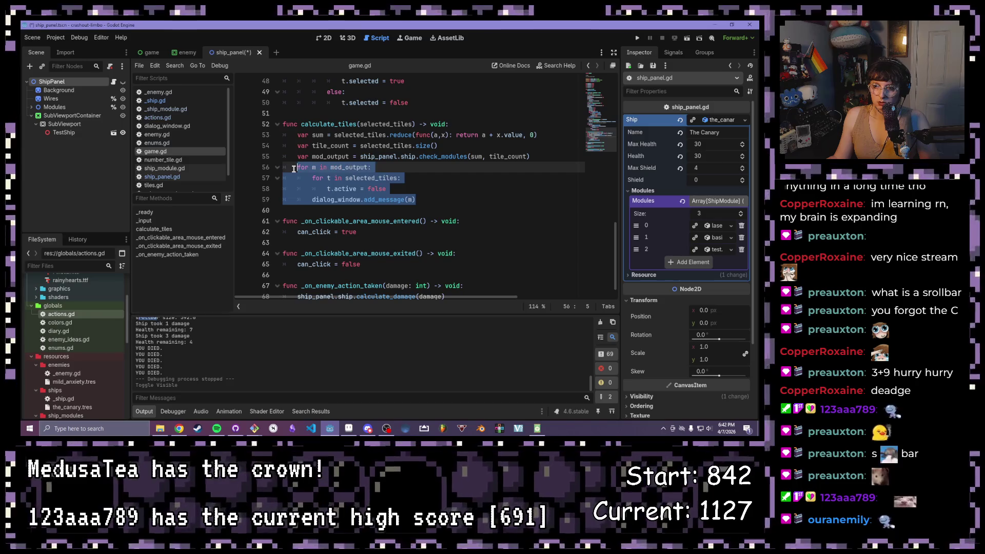
click(443, 191)
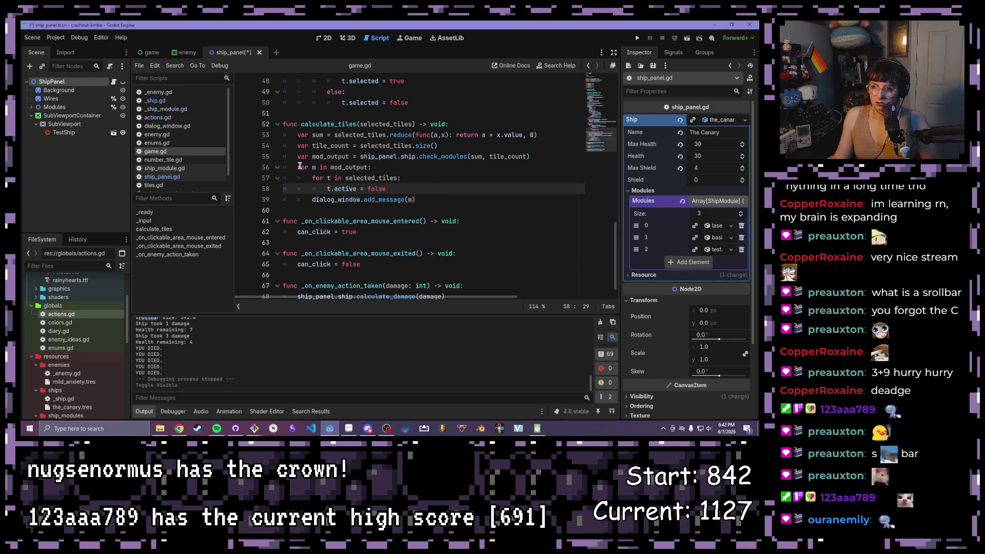
Step: Move the 'for t in selected_tiles' loop out of the module loop to after the mod_output line
drag(312, 178, 390, 190)
key(ctrl+c)
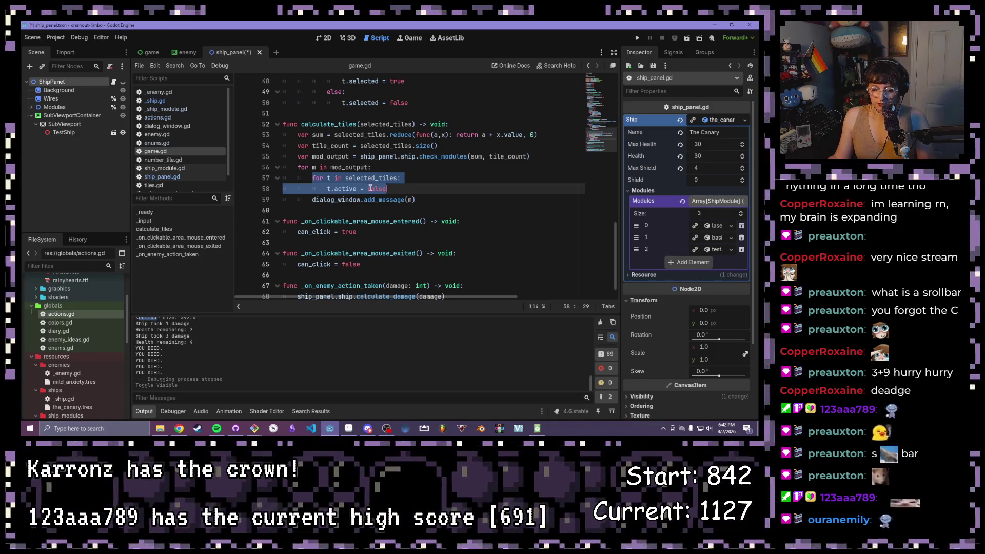
key(BackSpace)
key(Delete)
key(Home)
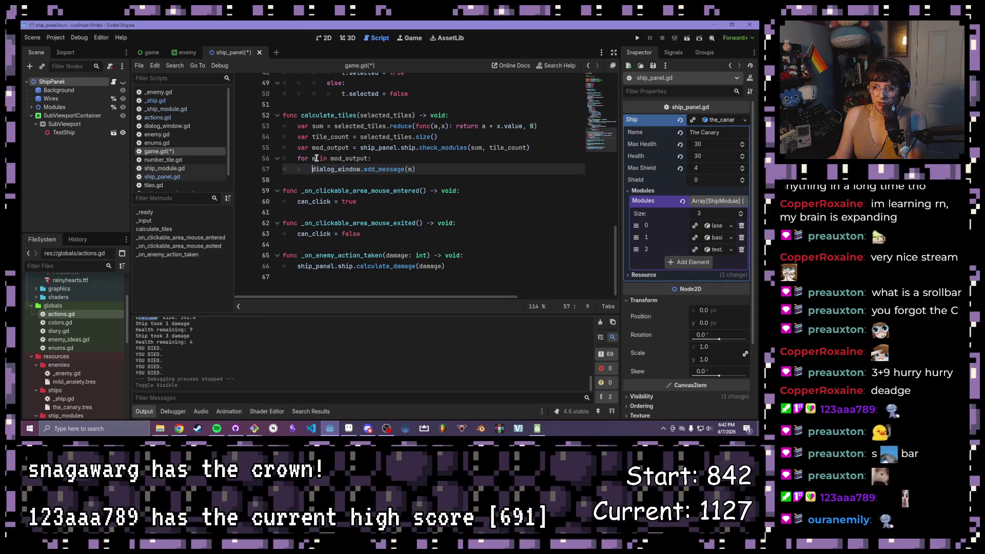
click(546, 147)
key(Return)
key(ctrl+v)
key(shift+Tab)
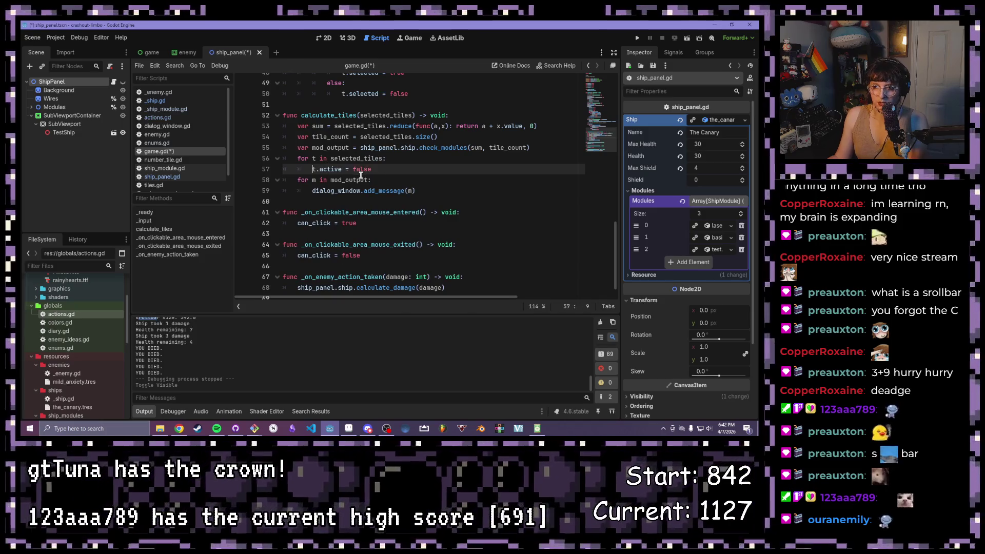
Step: Save game.gd and run the project to test the change
click(444, 175)
key(ctrl+s)
click(428, 169)
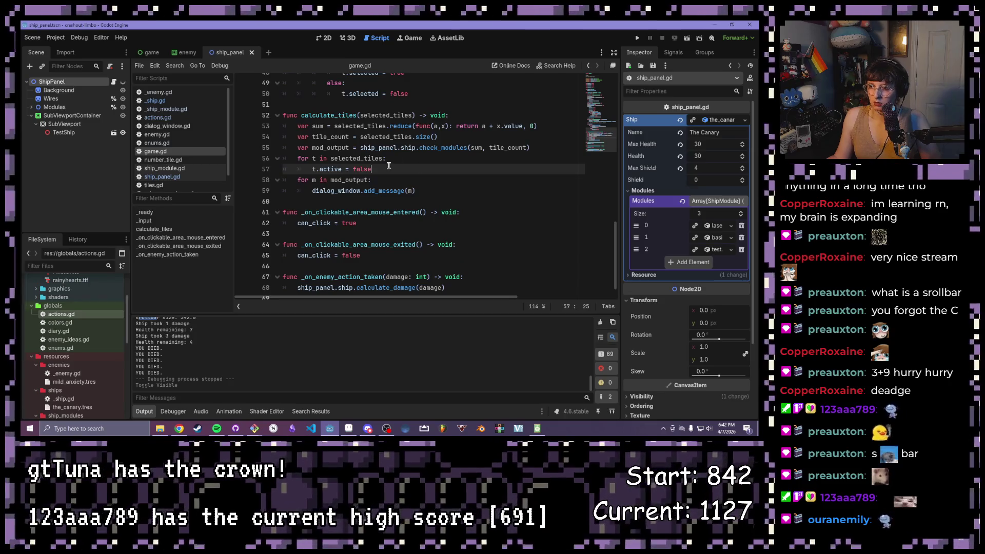
click(637, 38)
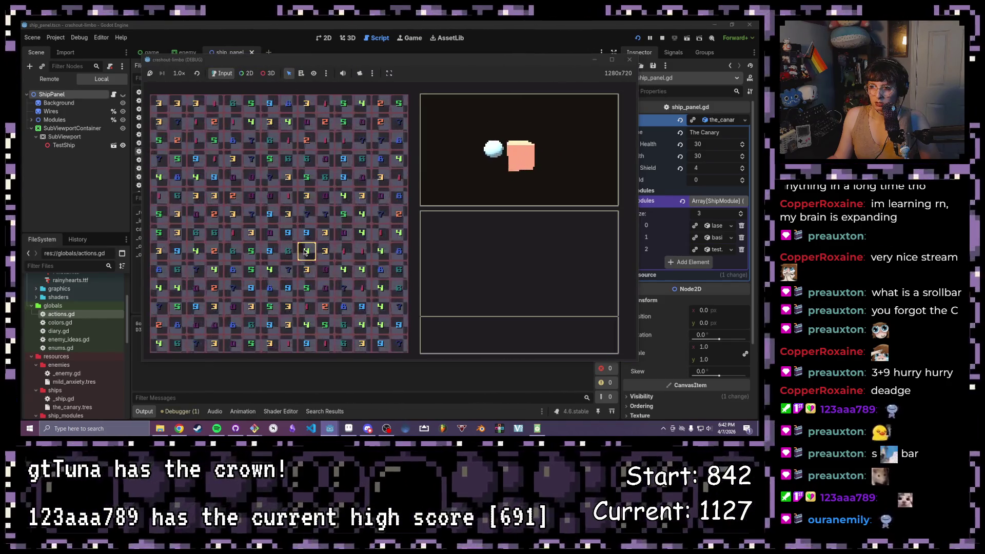
Step: Match tile pairs and a column in the running game to trigger shield and laser modules
click(299, 220)
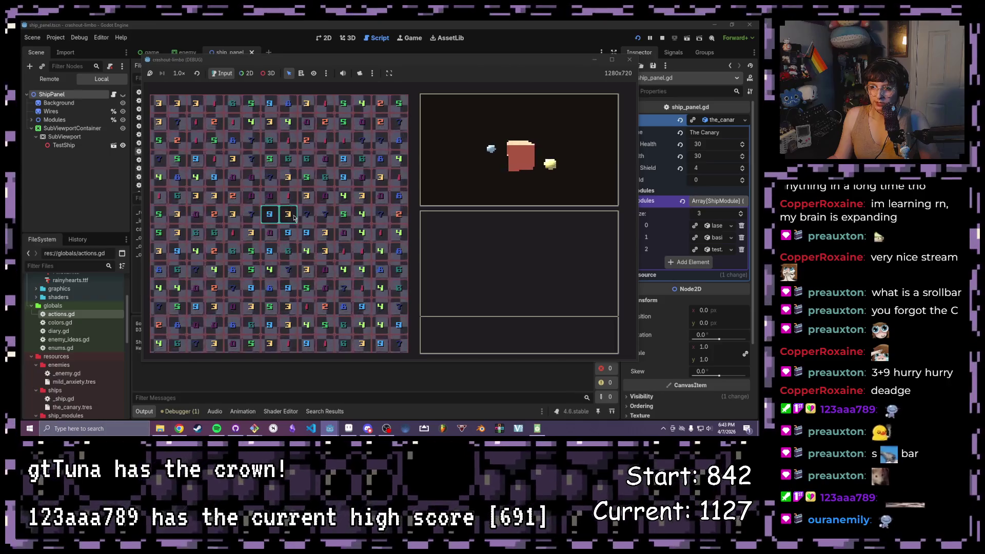
click(288, 158)
drag(292, 127, 288, 104)
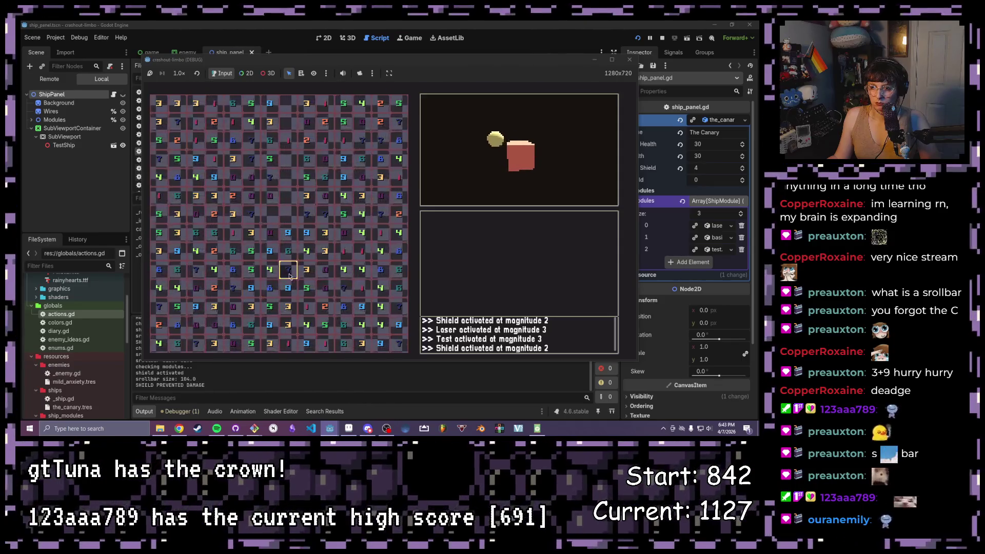
drag(288, 269, 306, 269)
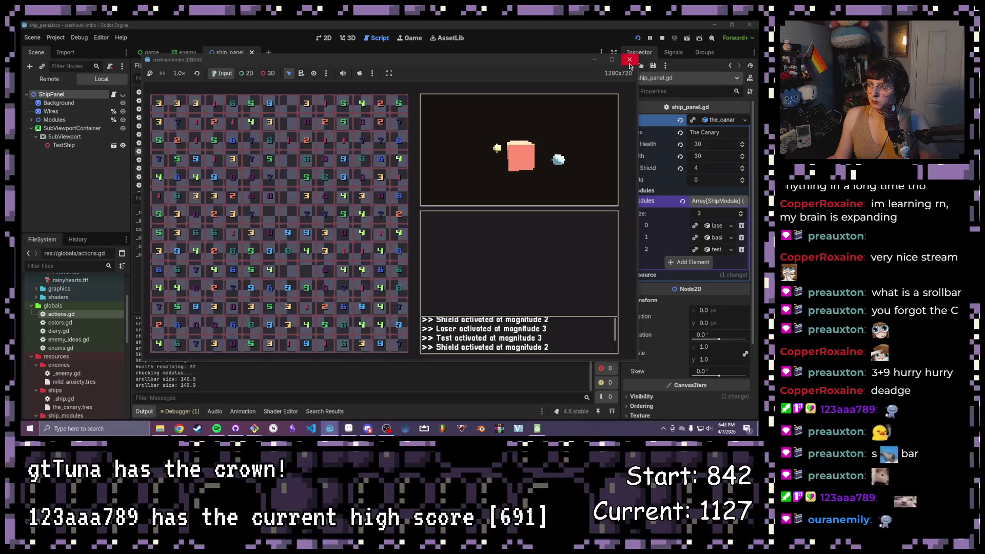
Step: Stop the game, open enemy_ideas.gd, and delete the third module from the_canary.tres
click(629, 60)
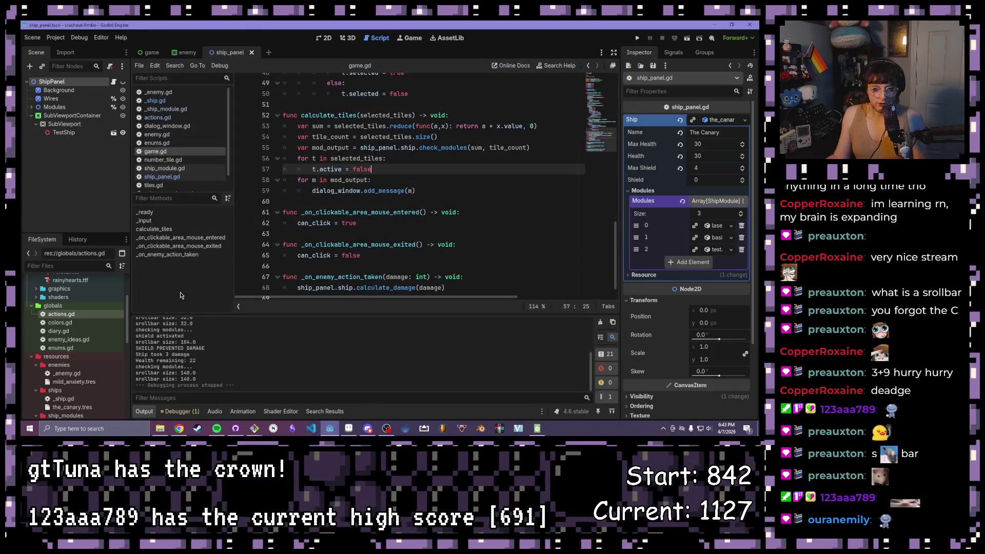
double_click(70, 340)
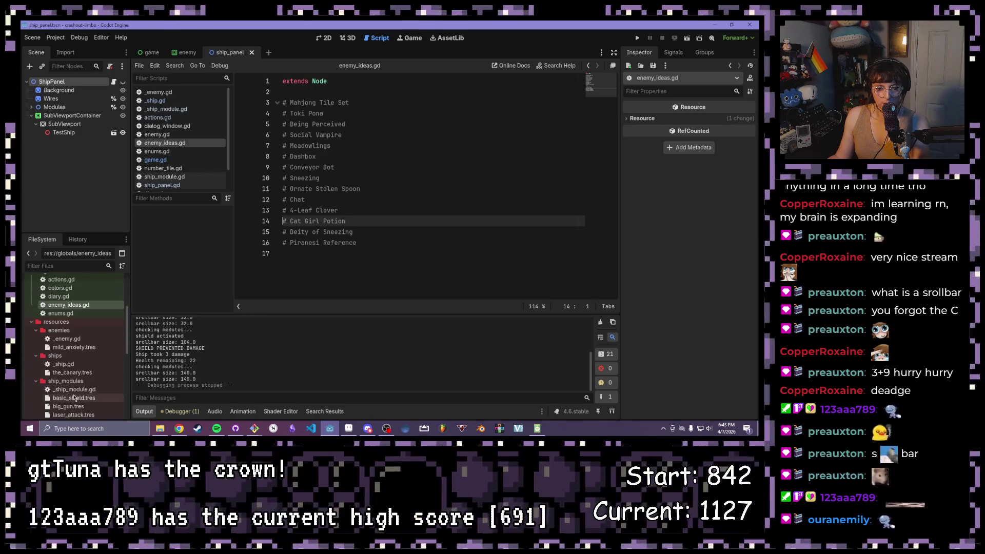
click(55, 338)
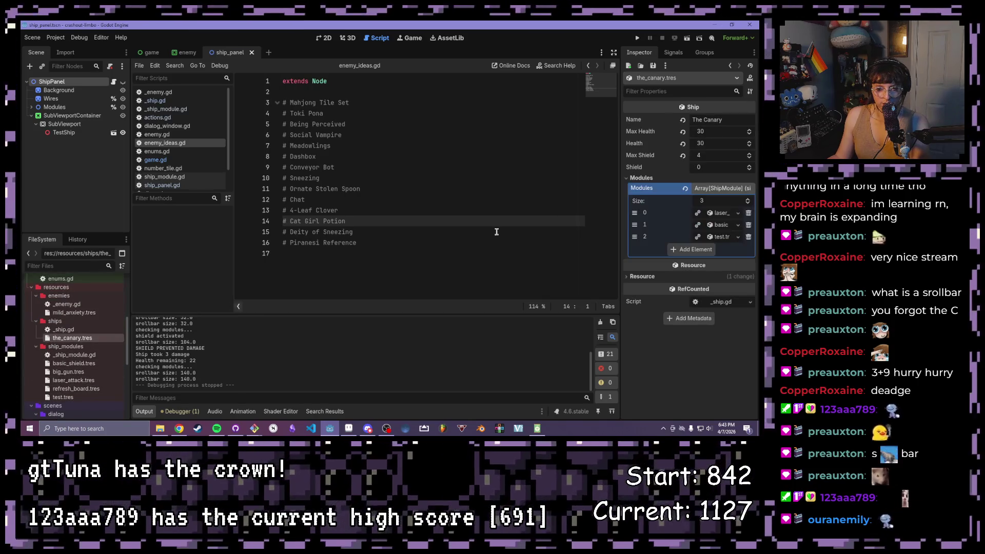
click(748, 237)
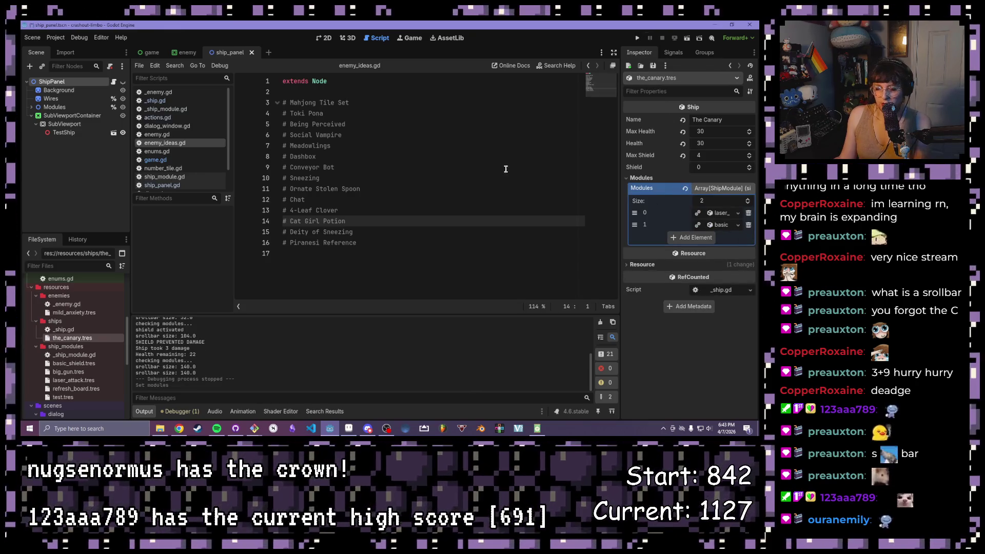
Step: Rerun the game, match several tile groups to fire lasers at magnitudes 2, 3 and 2, then stop
click(641, 38)
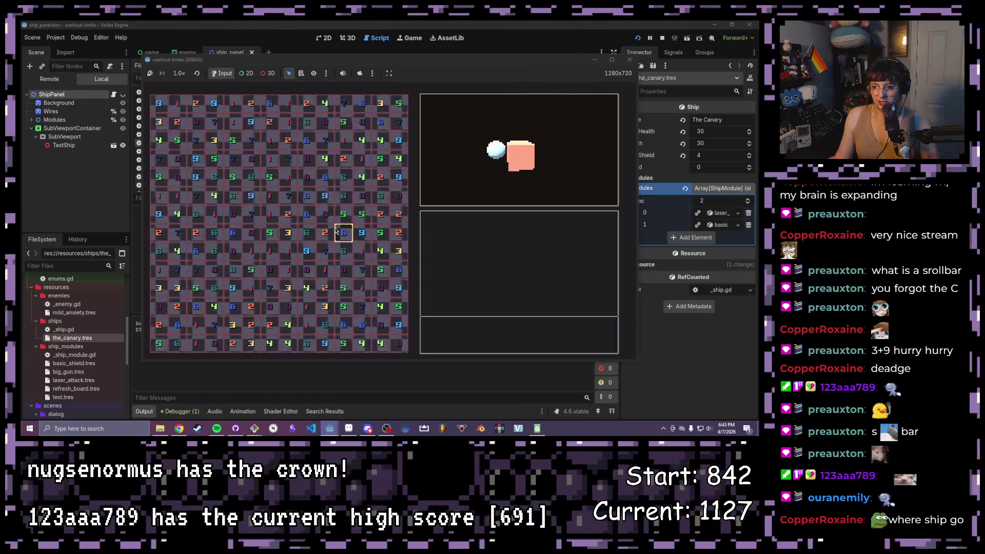
drag(343, 214, 362, 214)
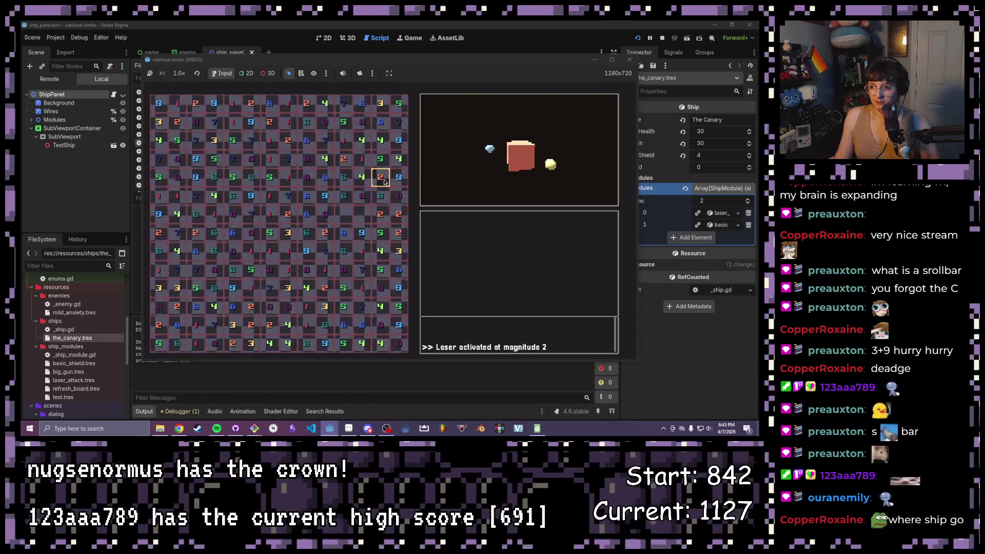
drag(380, 176, 383, 207)
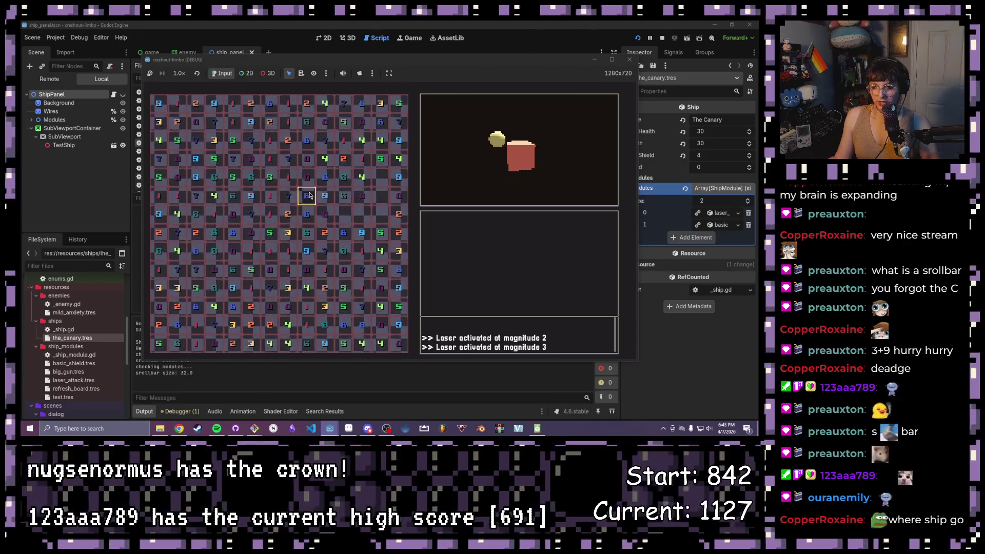
drag(251, 195, 276, 200)
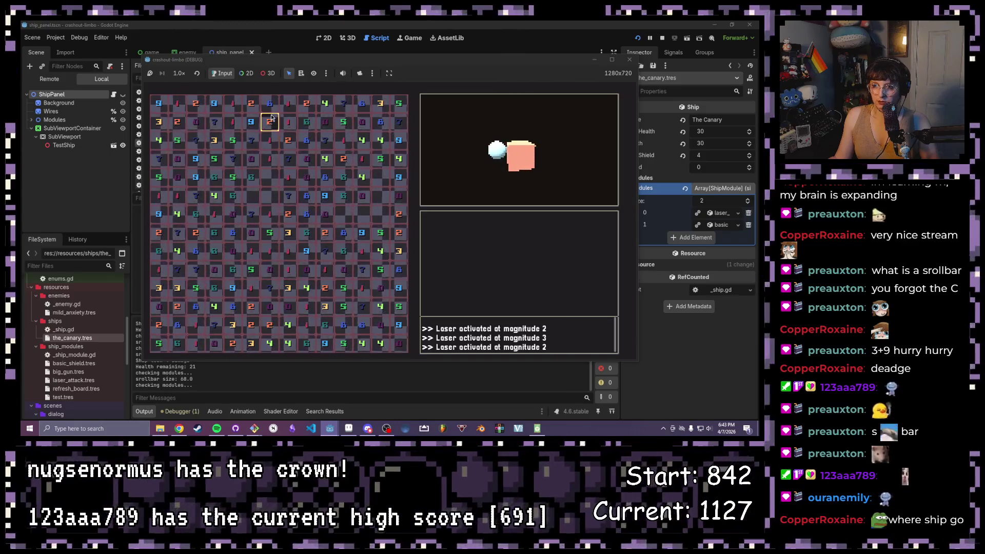
click(272, 131)
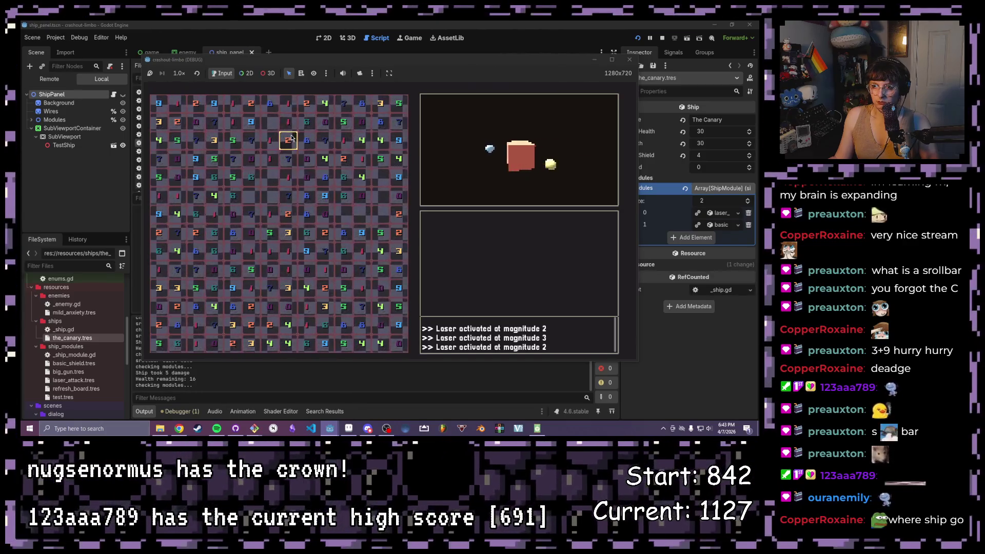
drag(303, 143, 289, 160)
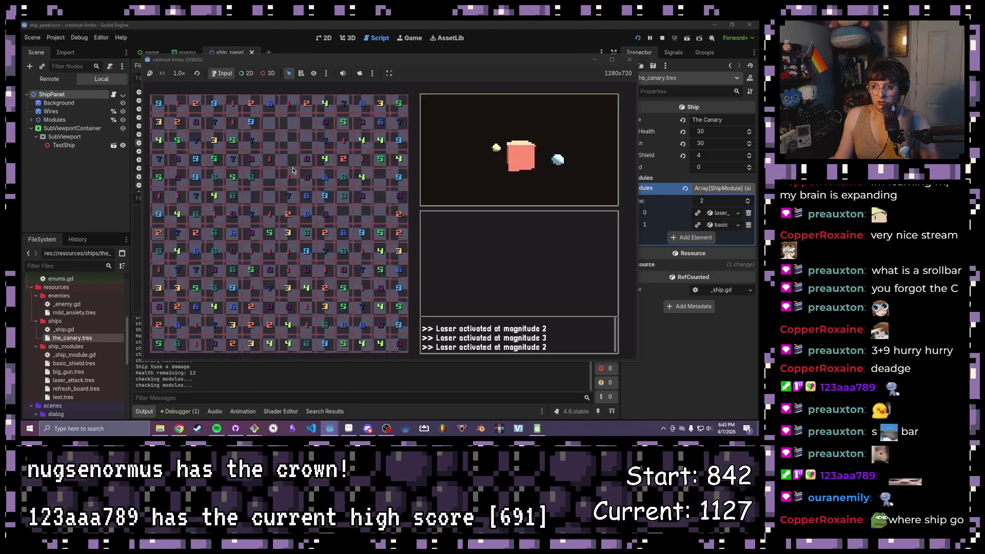
mouse_move(269, 160)
mouse_down()
mouse_move(251, 160)
mouse_move(232, 141)
mouse_up()
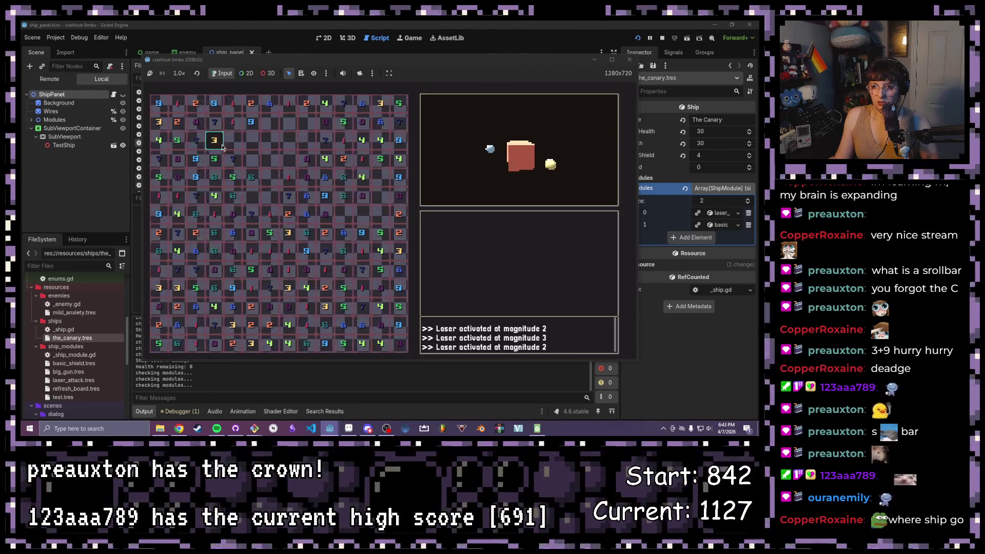
click(629, 60)
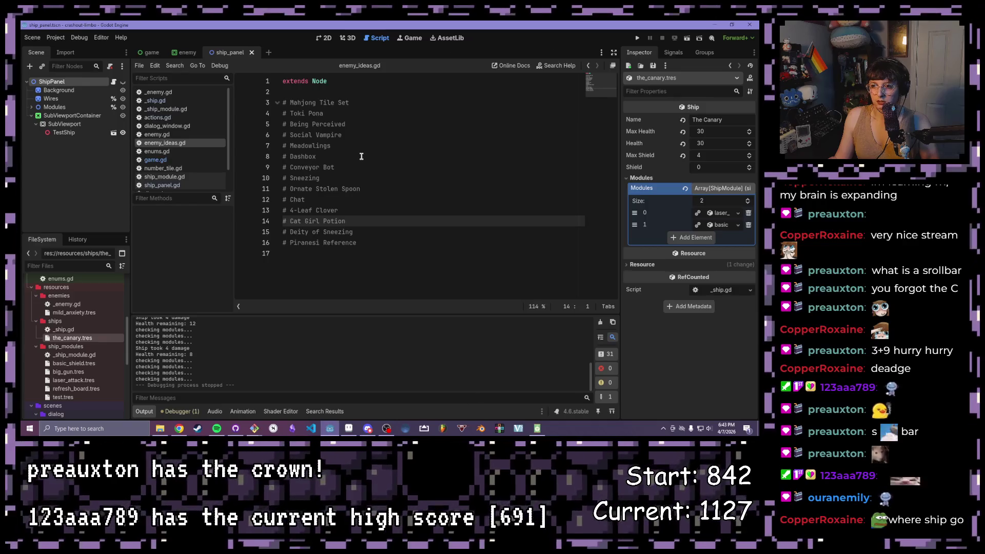
Step: Close enemy_ideas.gd and return to the tile-deactivation lines in game.gd
click(185, 52)
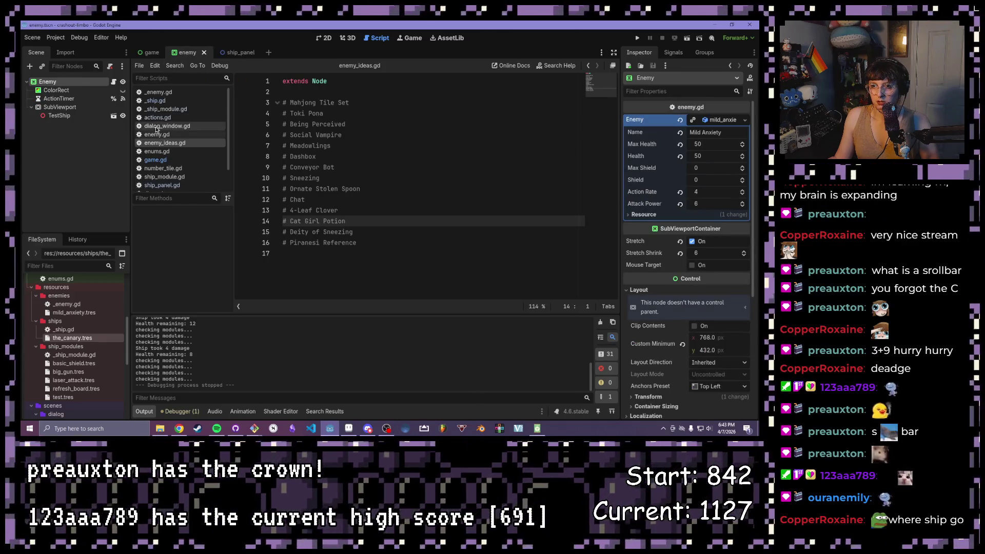
right_click(187, 147)
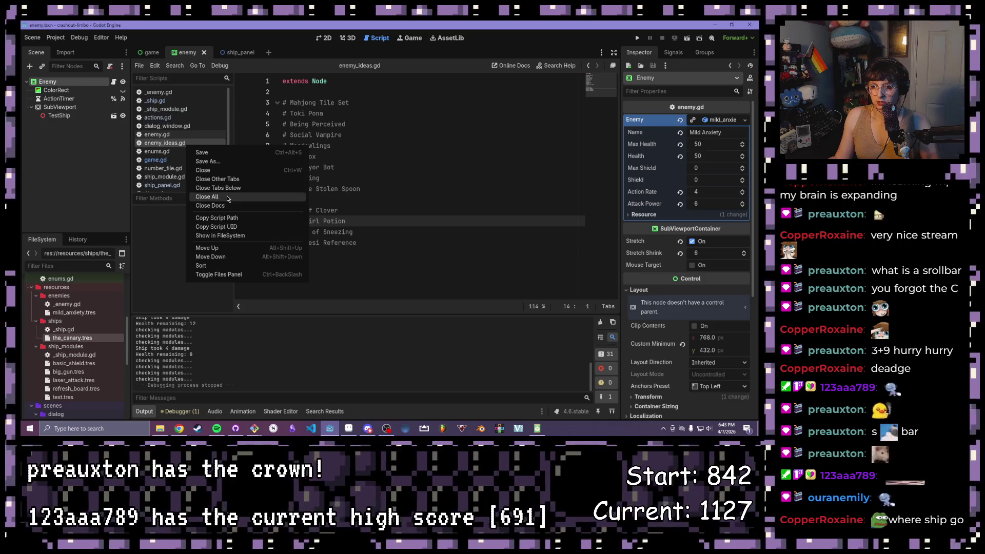
click(205, 170)
click(438, 192)
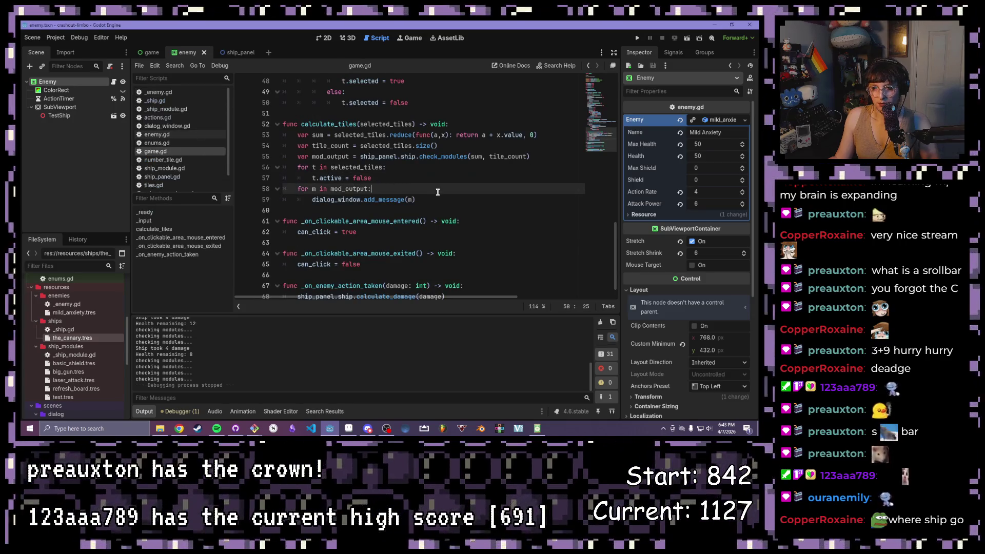
click(389, 177)
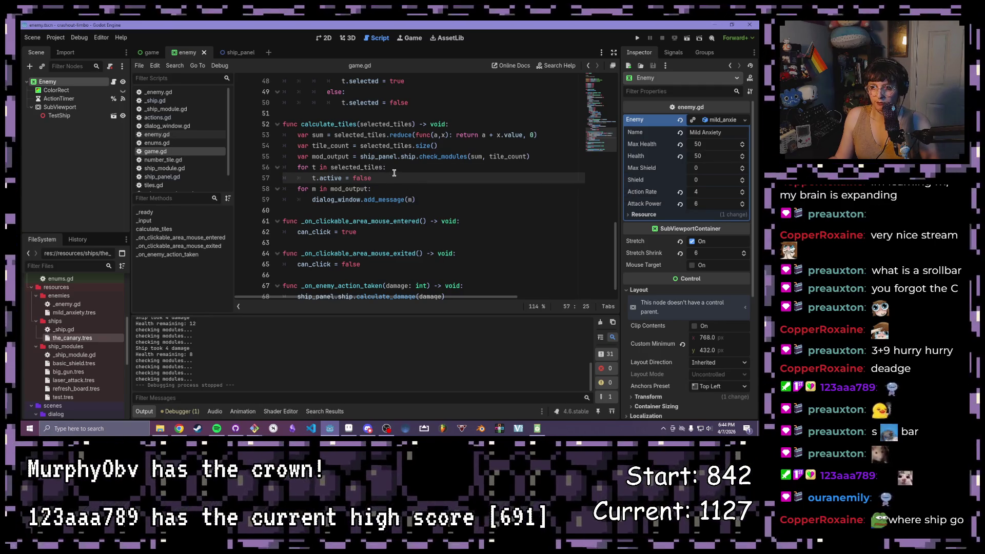
drag(289, 189, 387, 189)
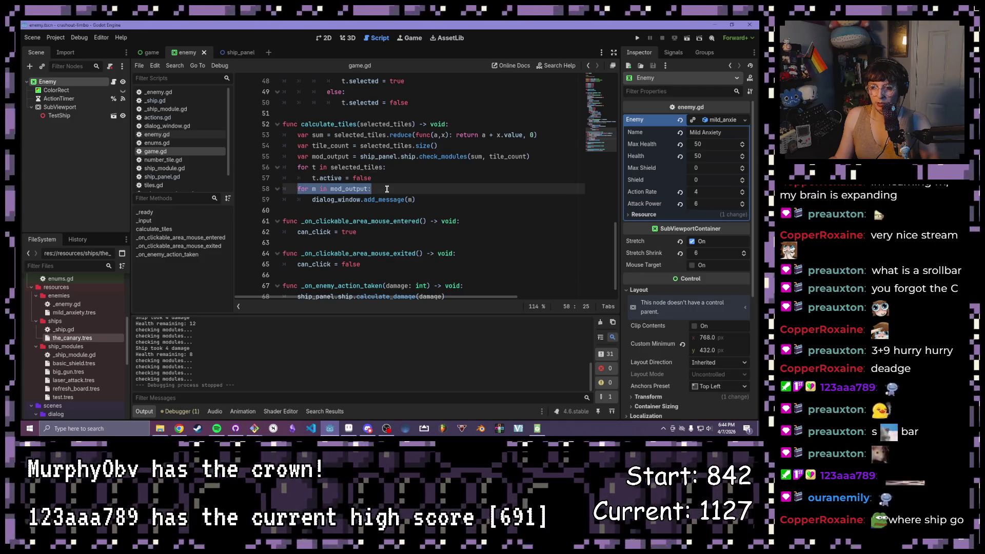
click(387, 189)
Step: Insert 'if mod_output.size() > 0:' on a new line after the mod_output assignment
click(530, 157)
key(Return)
text(if m.aiw)
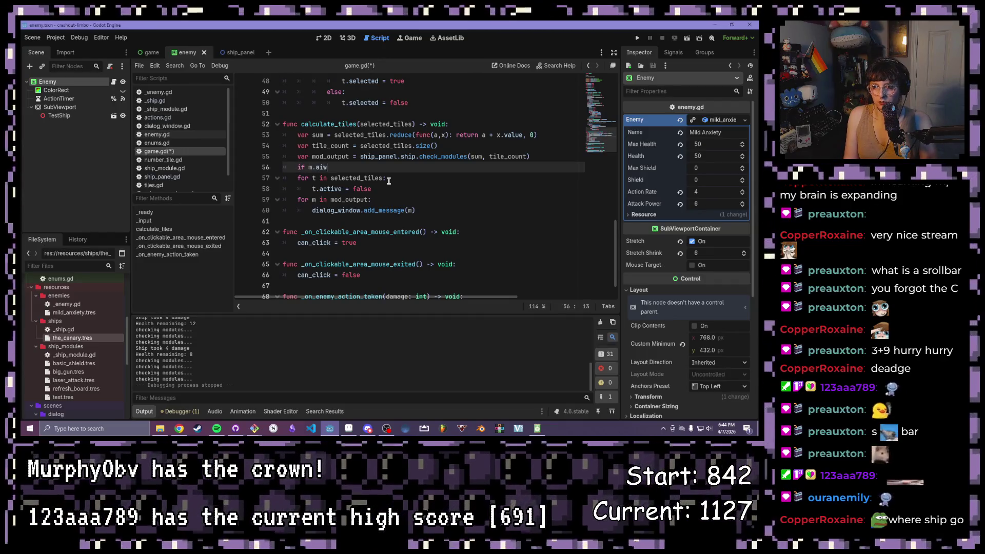
key(BackSpace)
key(BackSpace)
text(o)
key(Return)
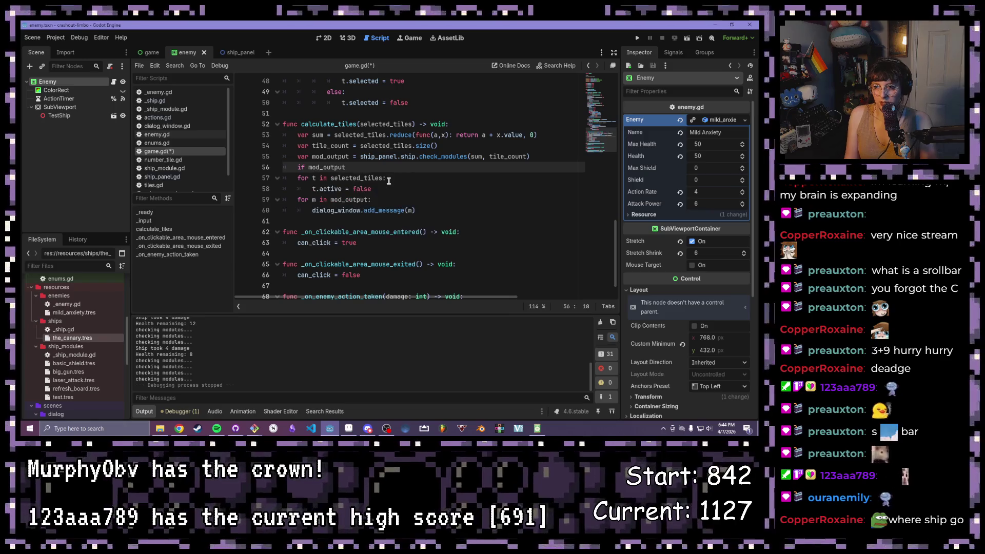
text(.size)
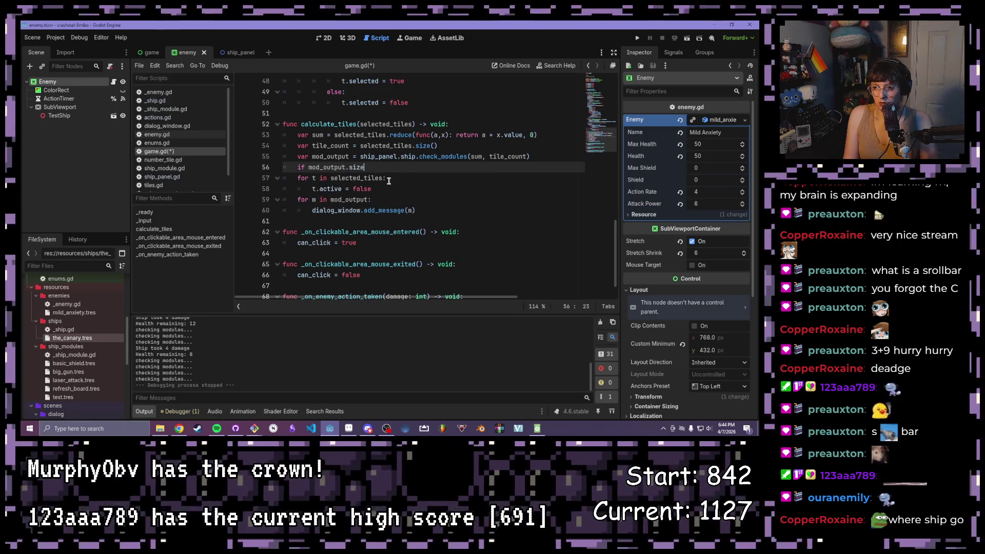
text(() >?)
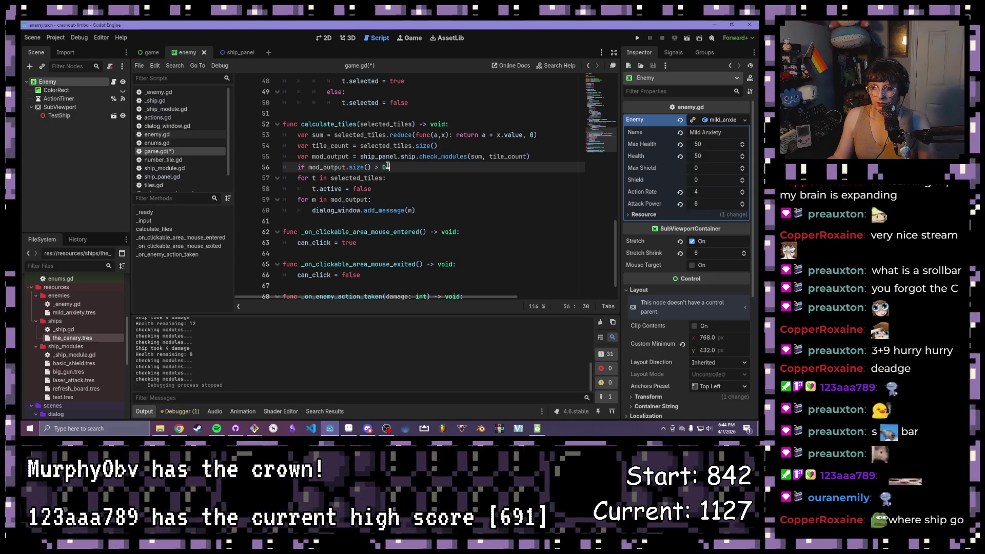
click(374, 167)
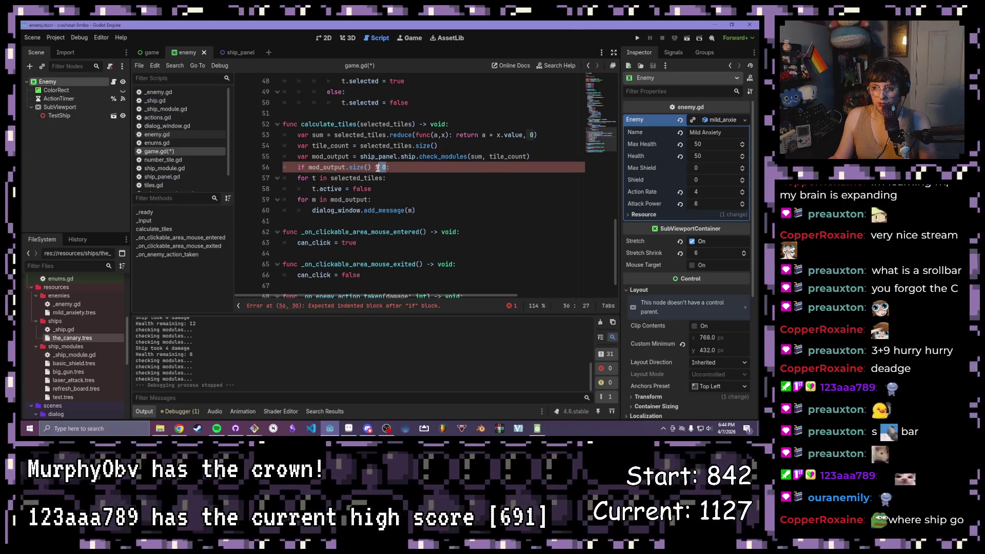
Step: Indent the tile-deactivation loop under the new if, save game.gd, and run the game
click(416, 187)
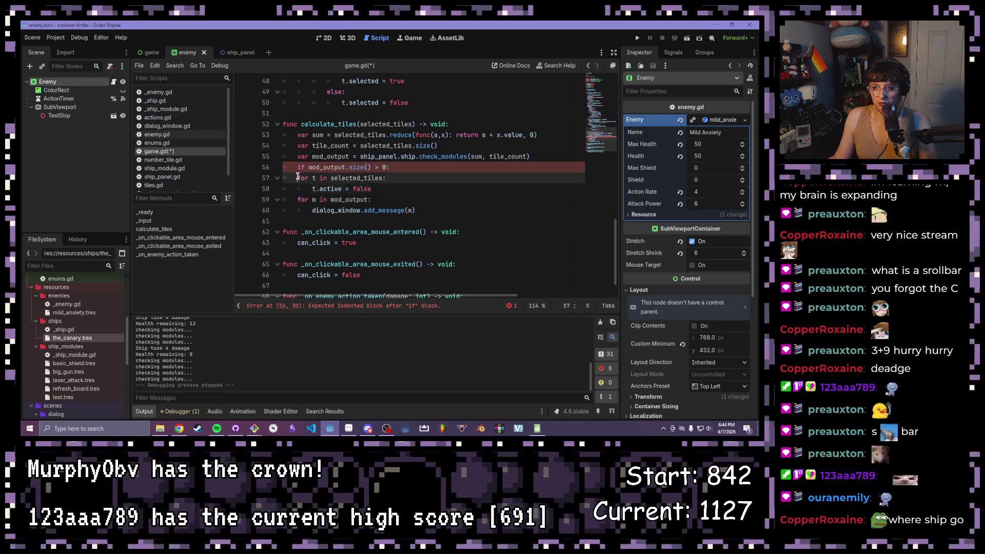
drag(298, 178, 372, 189)
key(Tab)
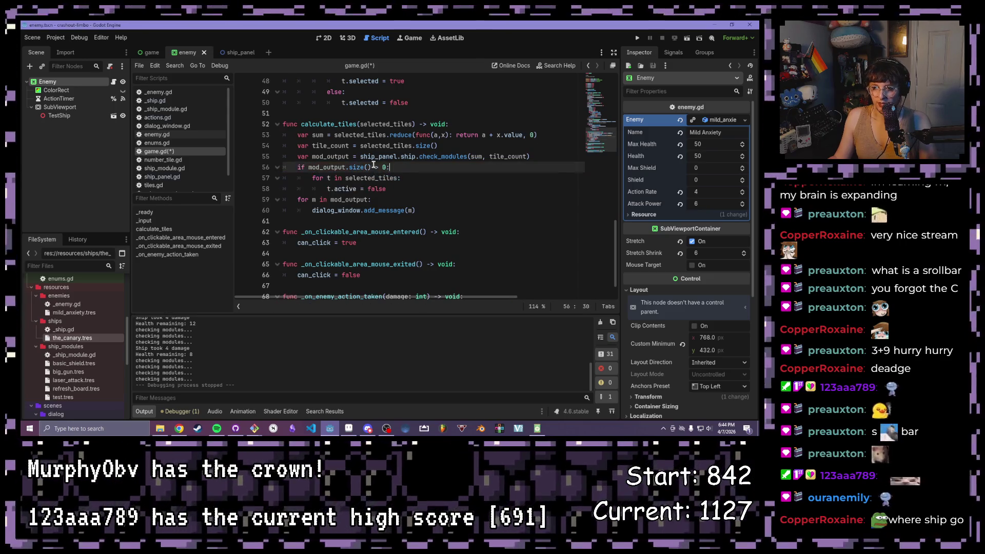
key(Right)
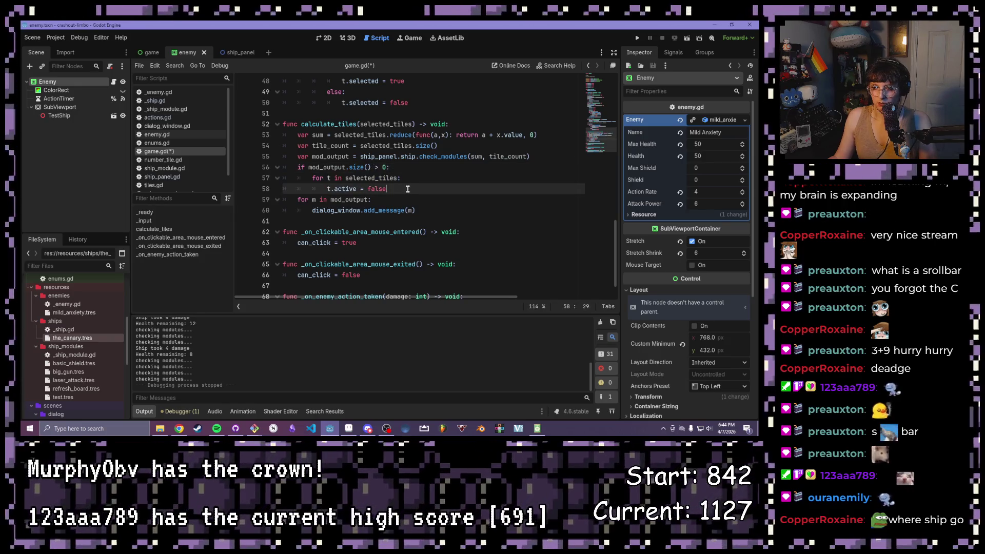
drag(402, 191, 283, 168)
key(ctrl+s)
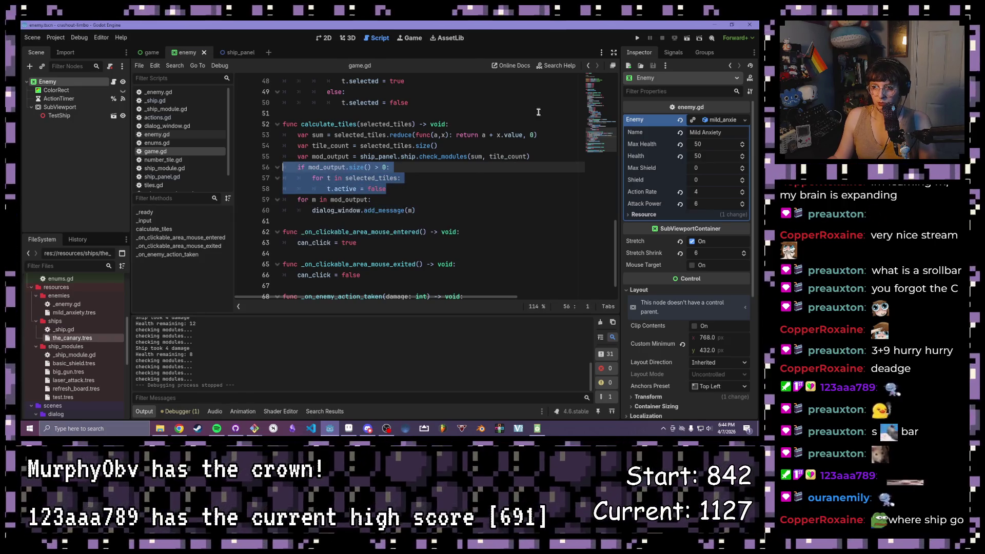
click(637, 38)
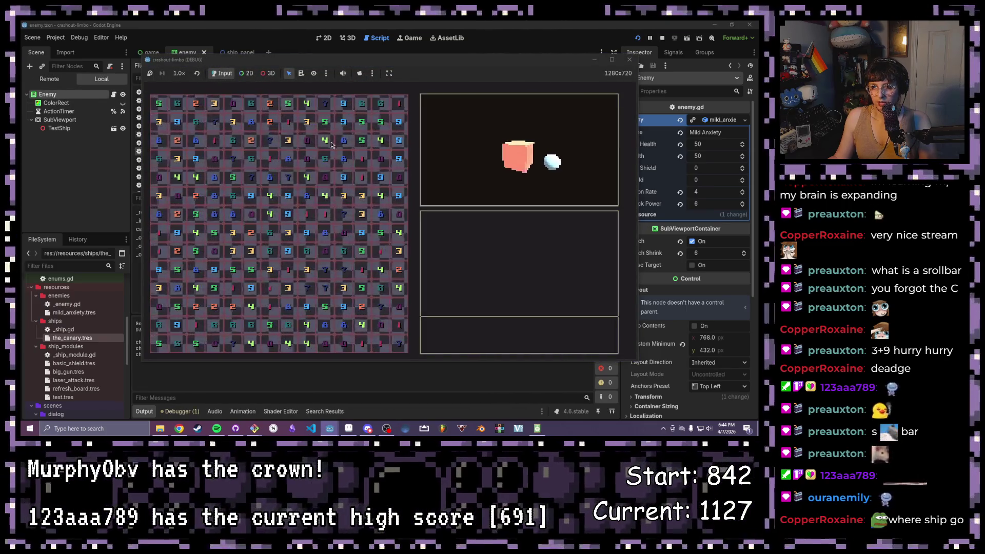
Step: Clear two tiles to fire magnitude-2 lasers, dropping health to 6, then stop the game
drag(329, 146, 341, 124)
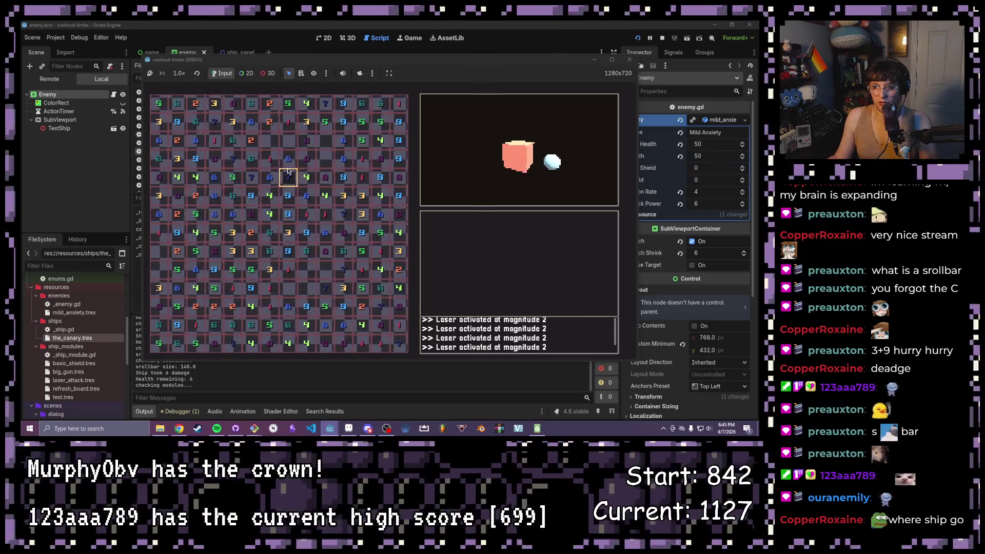
click(627, 58)
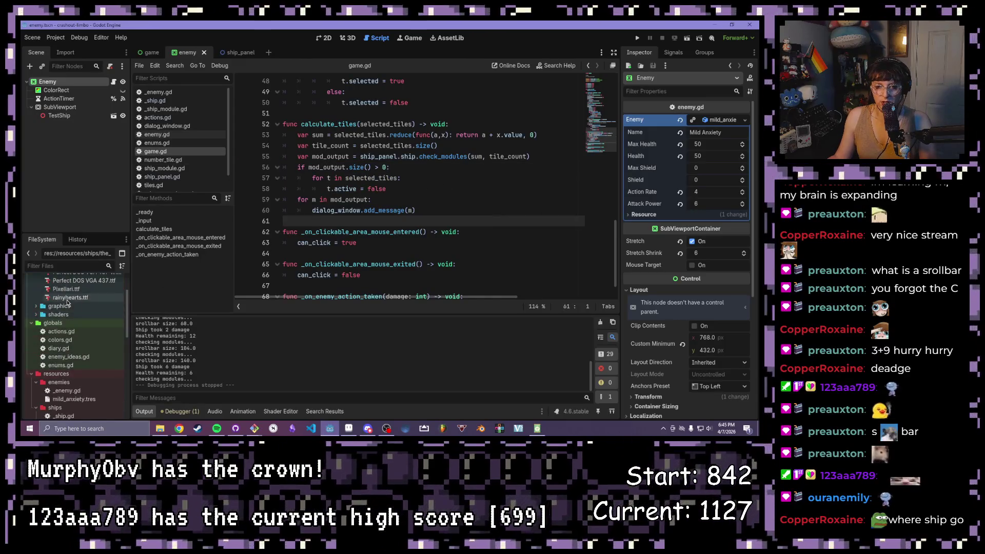
Step: Delete ' + sin(TIME)' from line 6 of infinite_scroll.gdshader and rerun the game
click(273, 409)
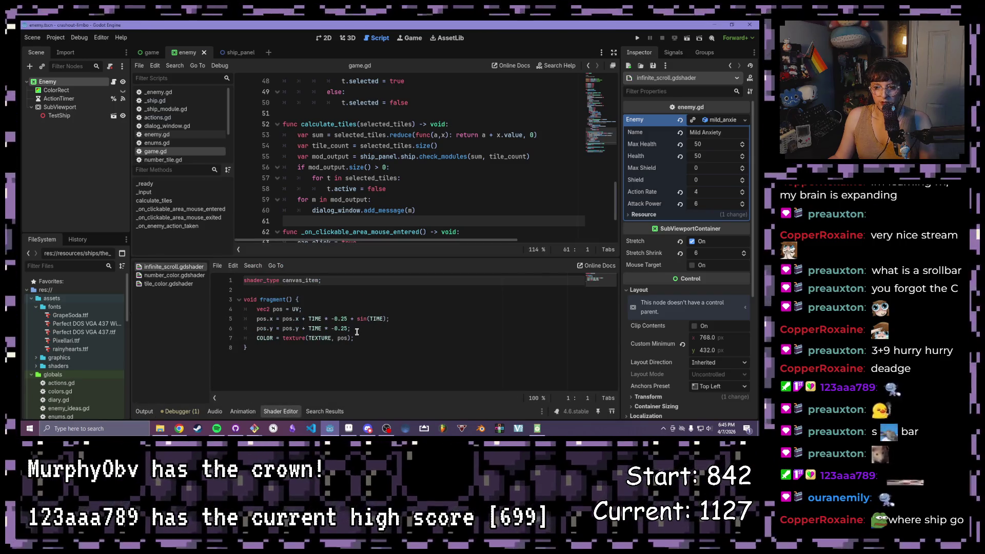
click(356, 332)
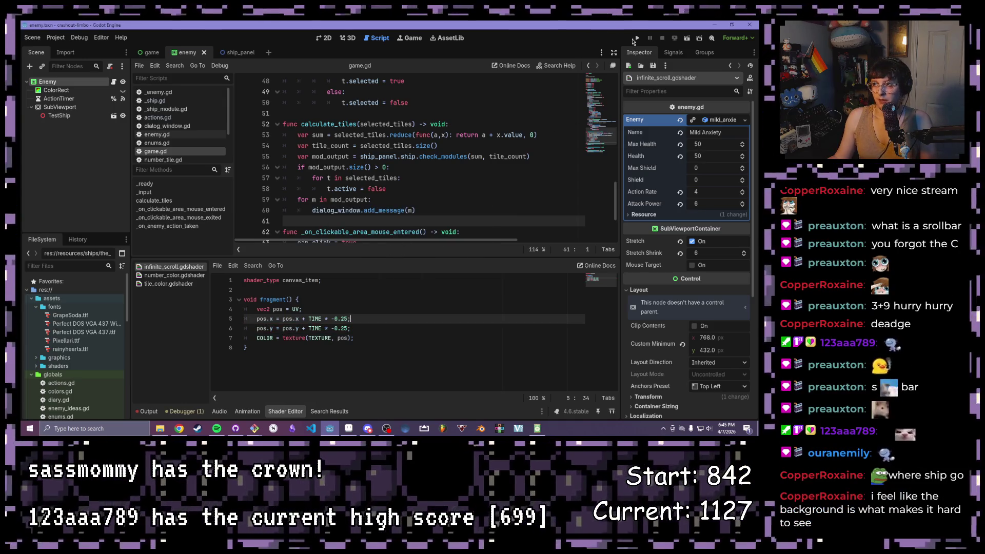
click(637, 39)
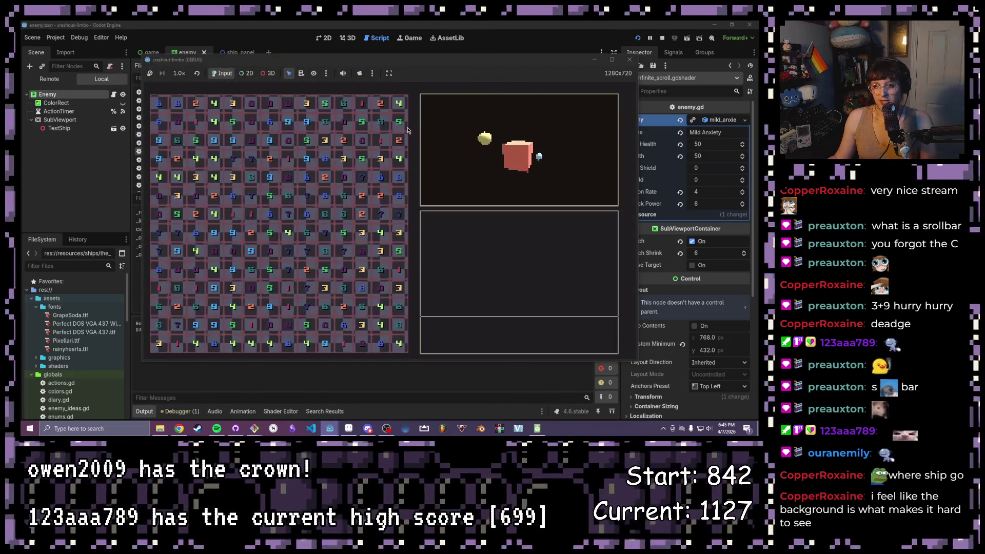
click(274, 197)
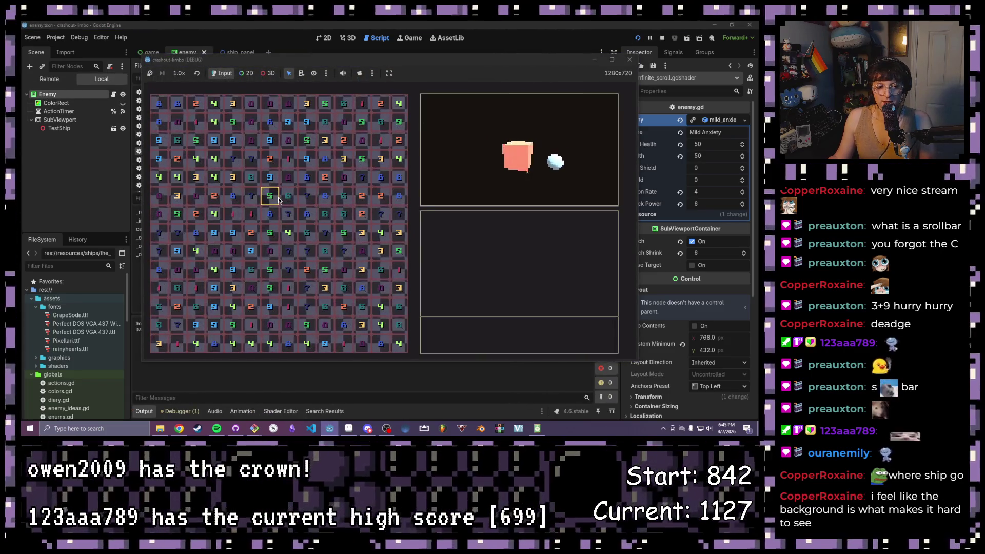
click(297, 221)
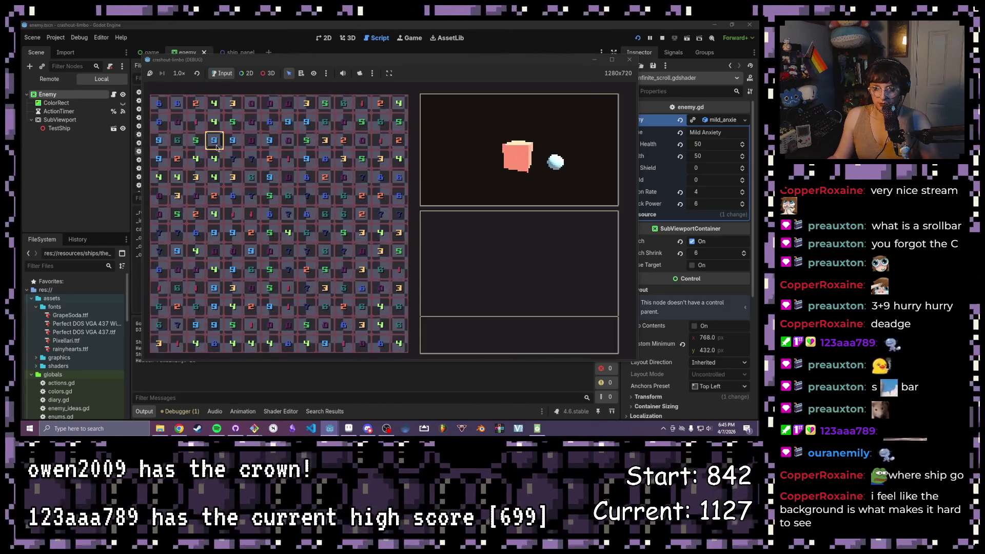
double_click(469, 59)
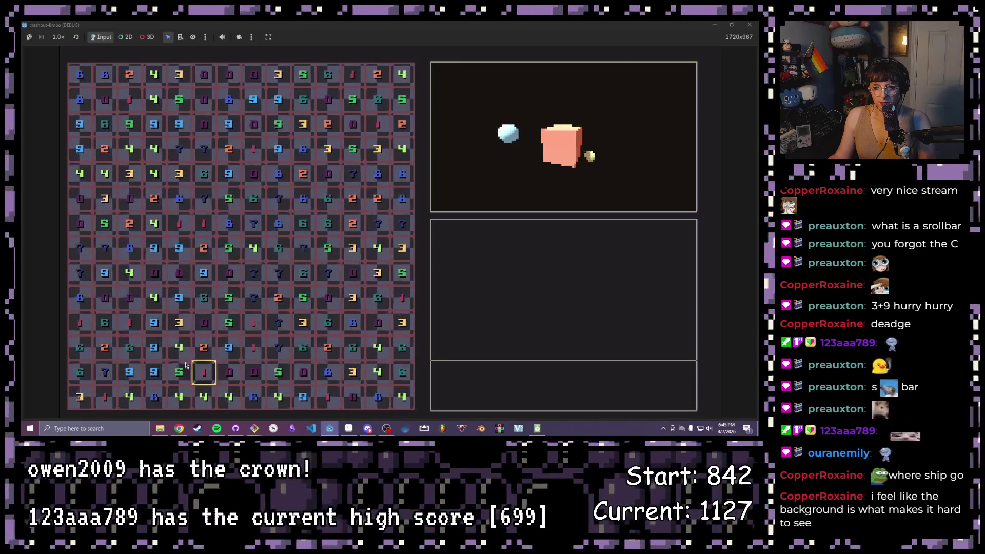
click(225, 391)
click(253, 396)
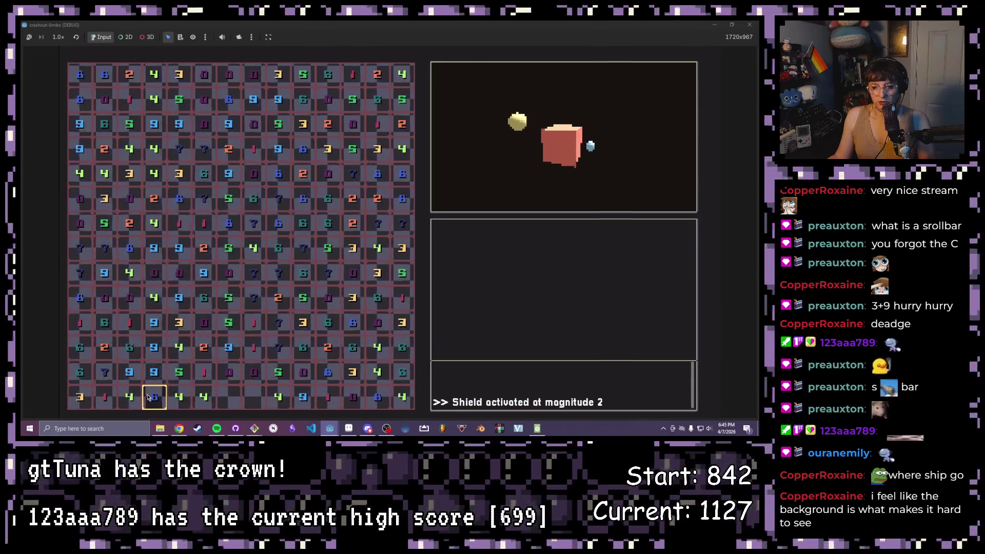
click(149, 396)
click(177, 396)
drag(129, 398, 328, 396)
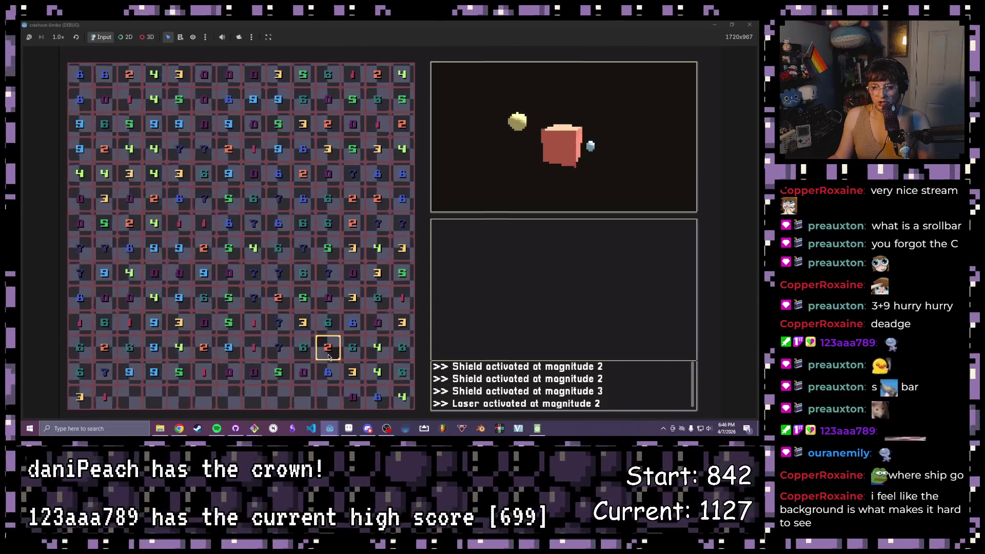
mouse_move(381, 350)
mouse_down()
mouse_move(368, 354)
mouse_move(402, 349)
mouse_up()
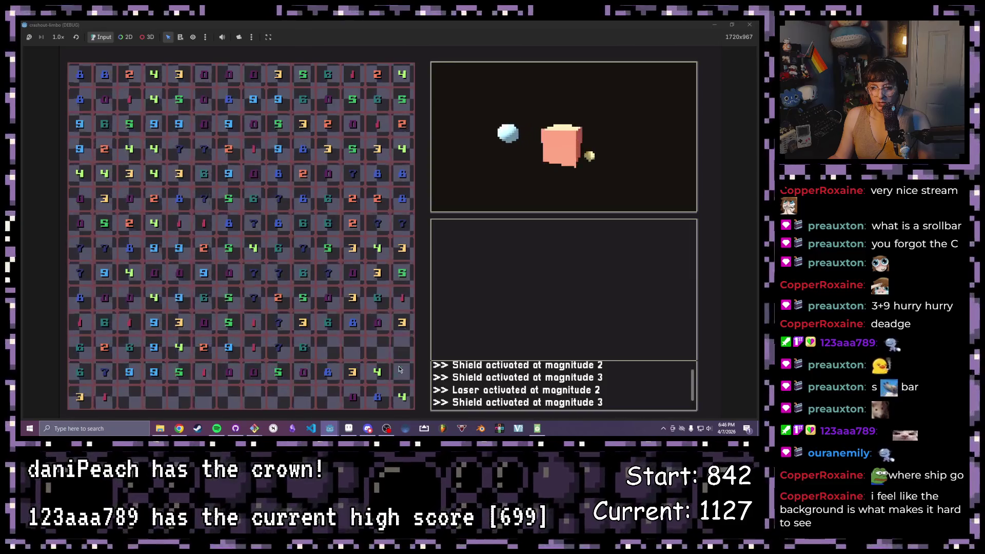
click(732, 24)
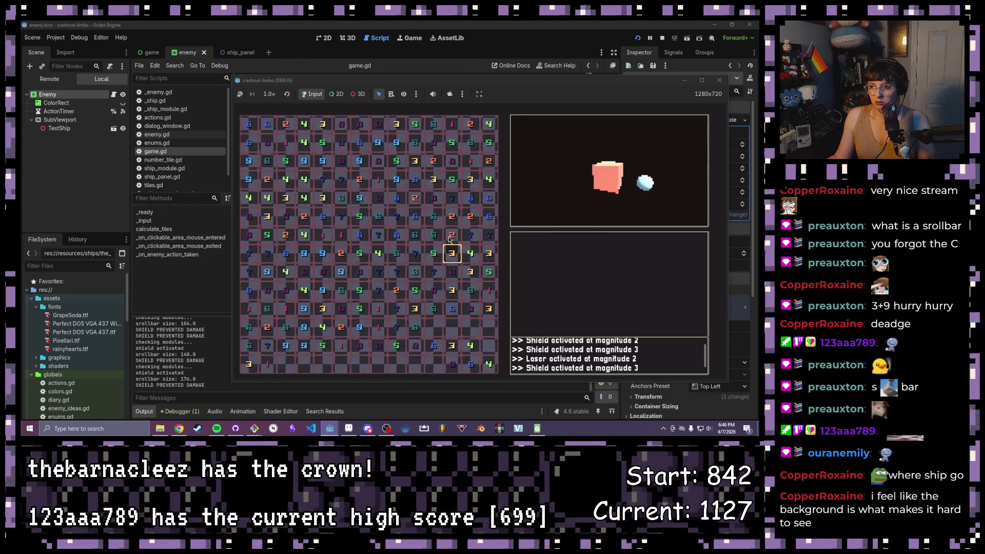
key(F8)
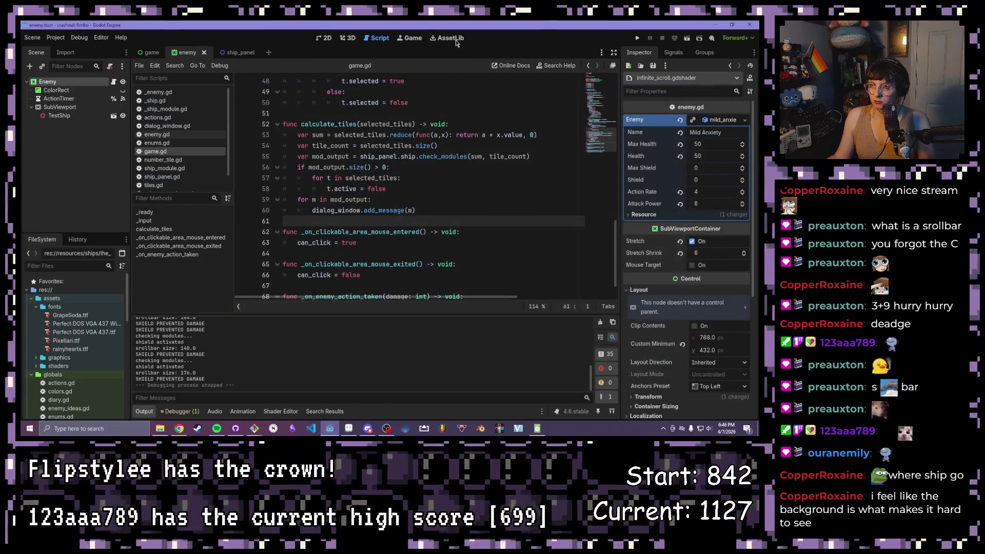
Step: In the game scene's 2D view, turn ShipPanel visibility back on and run the project
click(323, 39)
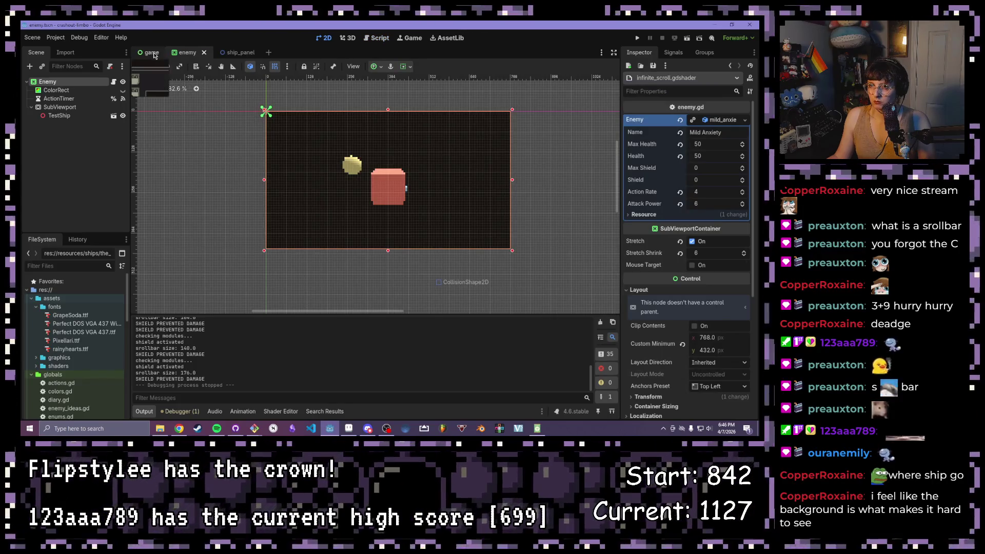
click(151, 53)
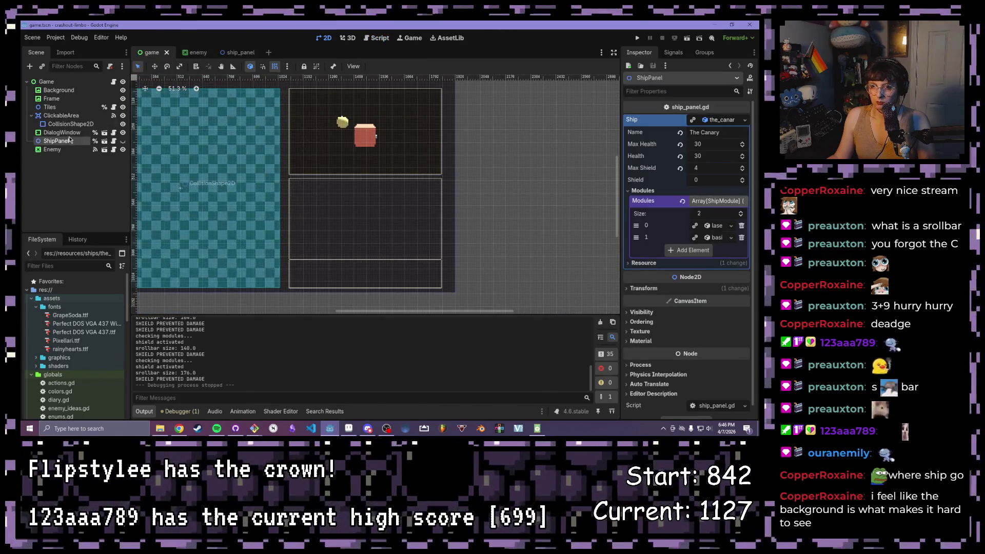
click(123, 142)
double_click(122, 141)
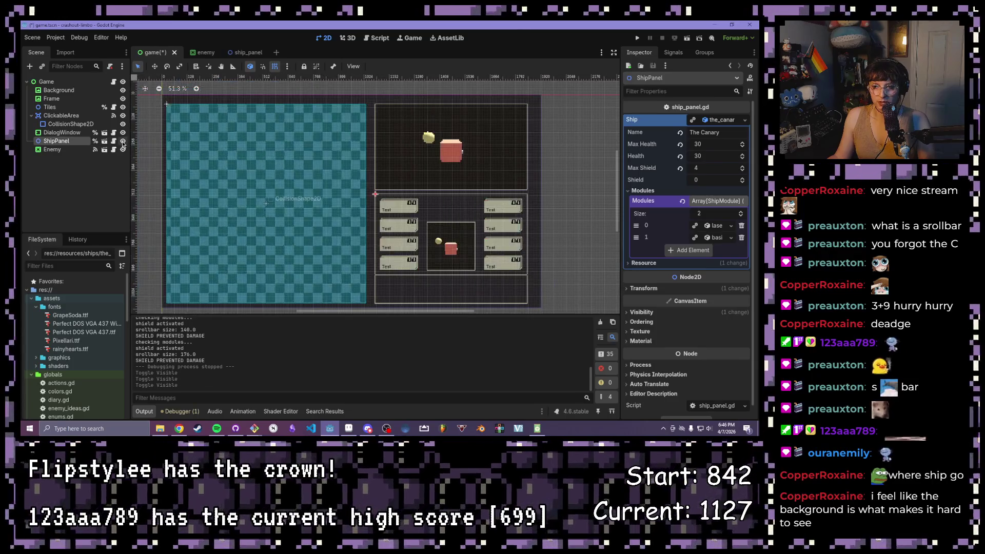
click(637, 38)
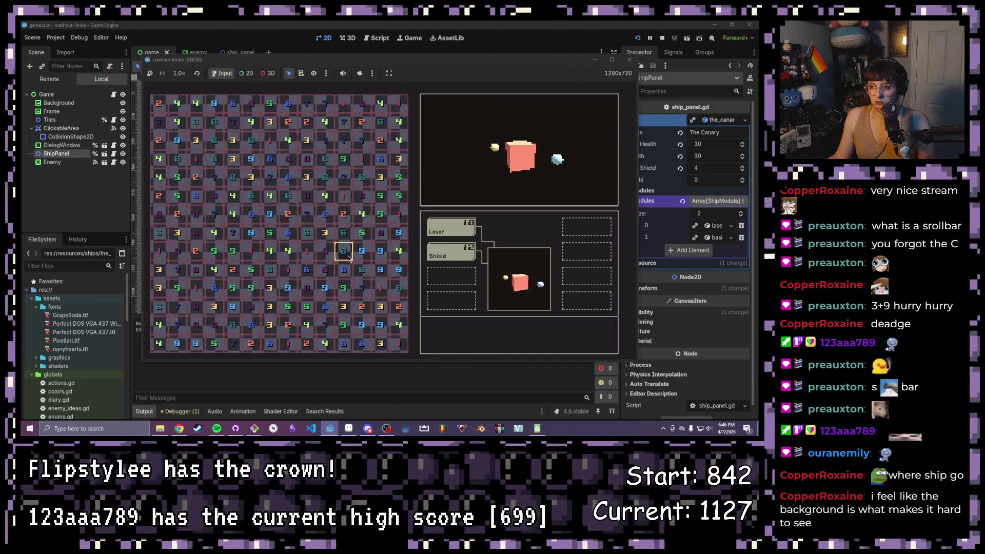
Step: Maximize the game window, clear the two 6 tiles for a shield, and clear matching tiles for lasers
double_click(602, 61)
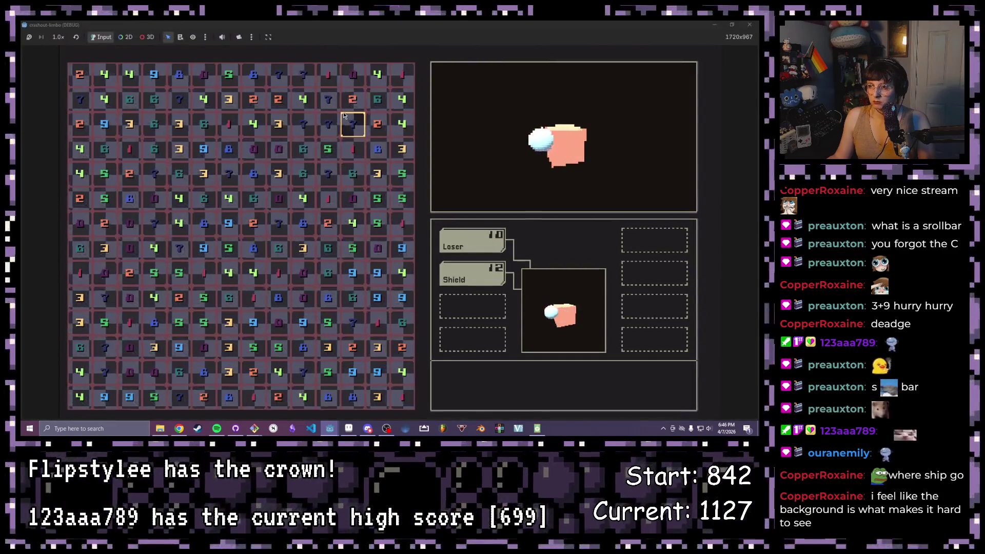
click(327, 248)
click(329, 272)
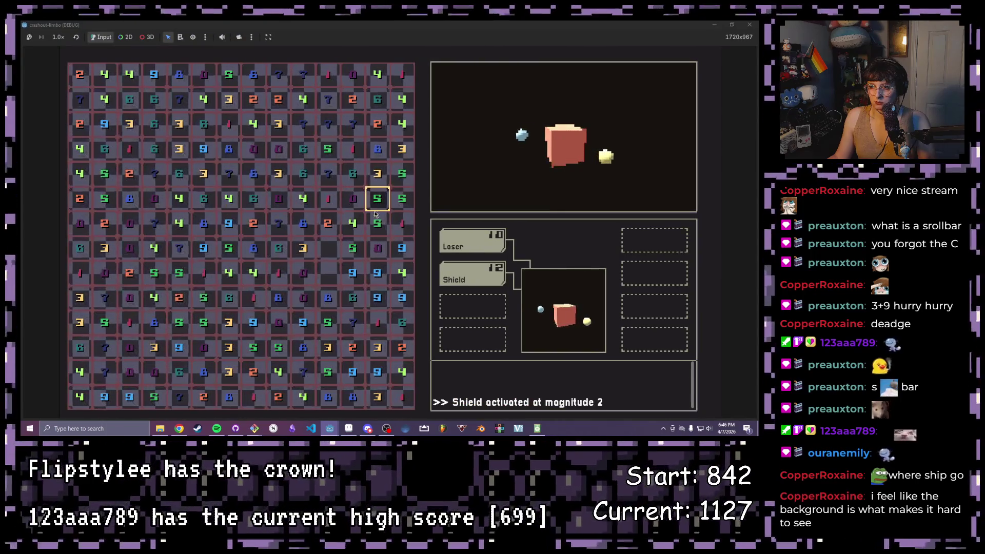
click(377, 223)
click(377, 198)
click(402, 223)
click(401, 248)
Step: Clear the two 5 tiles to fire a laser, then the two 6s and the 3-6-1 row for a shield
click(401, 174)
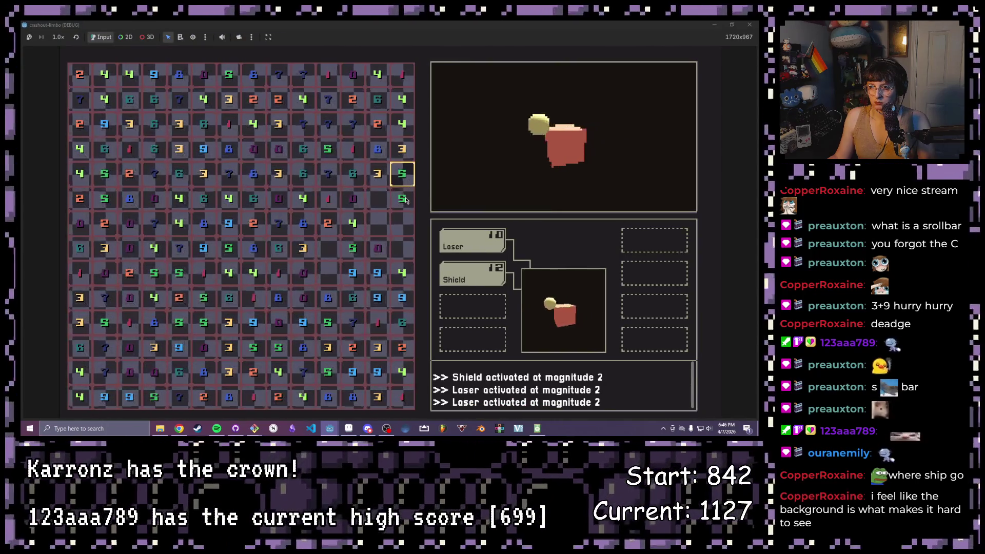
click(402, 198)
click(402, 149)
click(377, 149)
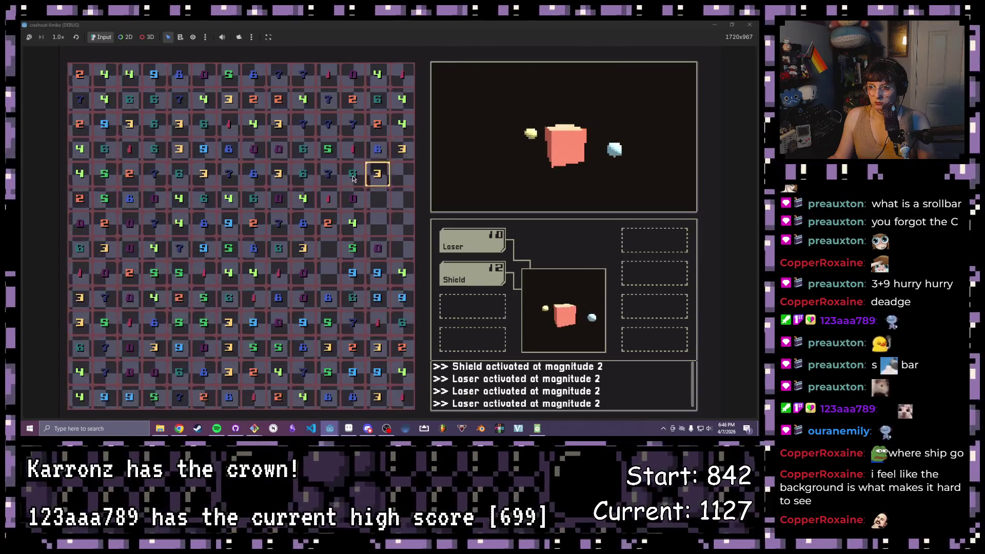
click(301, 175)
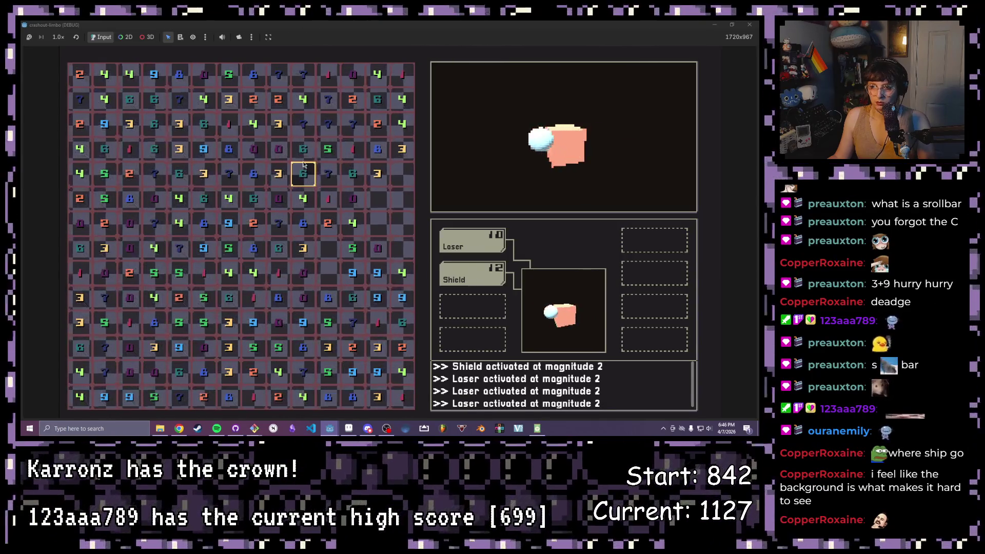
click(302, 150)
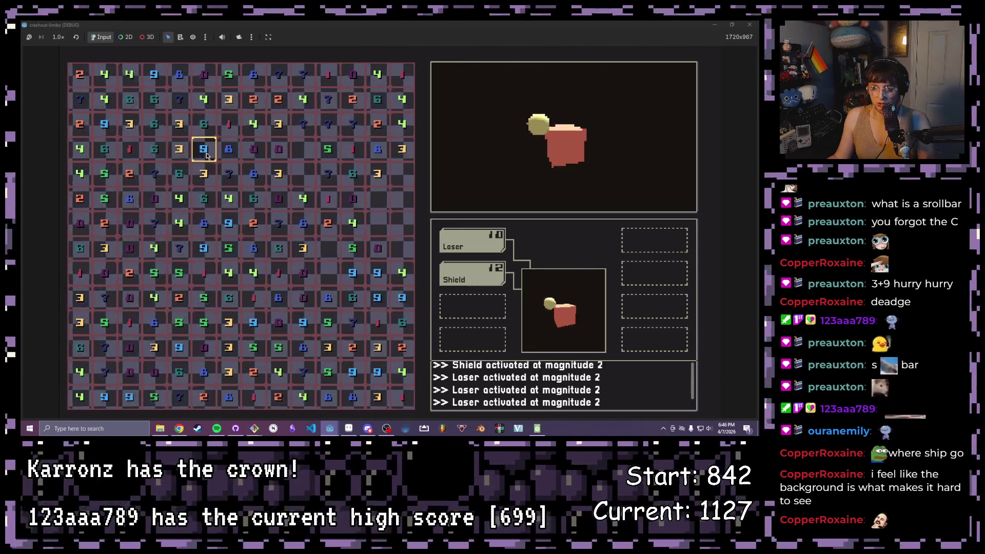
click(204, 124)
click(179, 123)
click(228, 123)
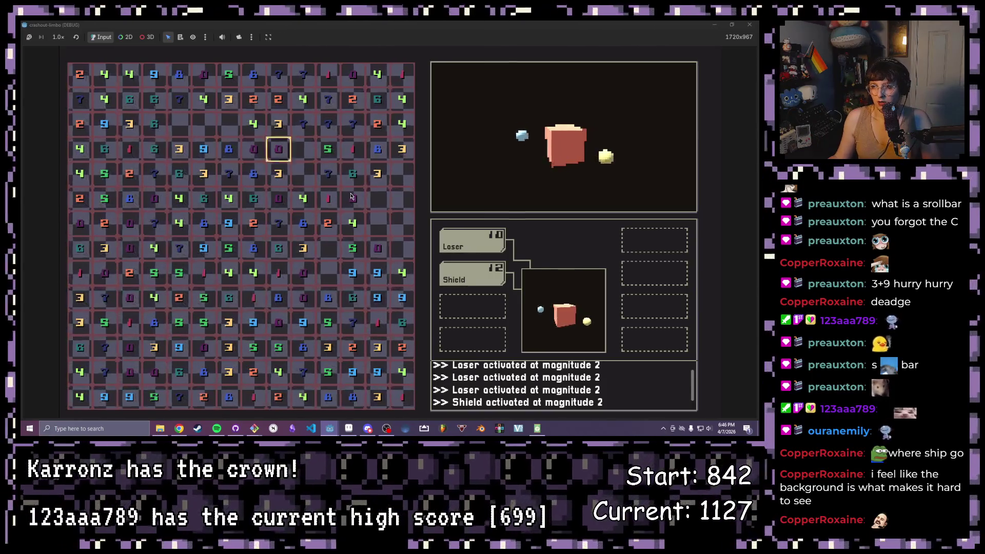
Step: Clear the 7-1-2 and 4-6 tiles for lasers, then the 2-5-5 and 8-4 tiles for shields
click(327, 173)
click(327, 198)
click(328, 223)
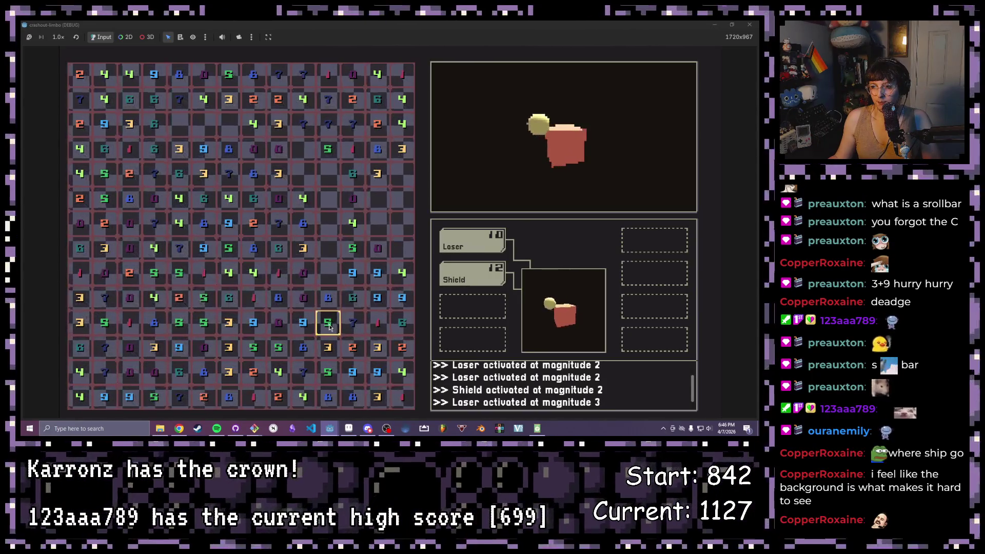
click(263, 270)
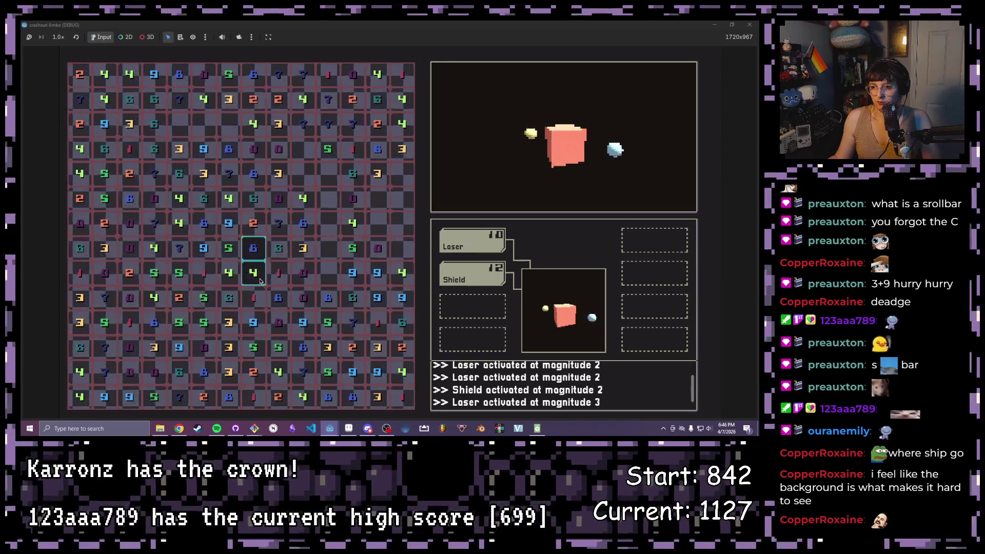
click(254, 248)
click(154, 272)
click(179, 272)
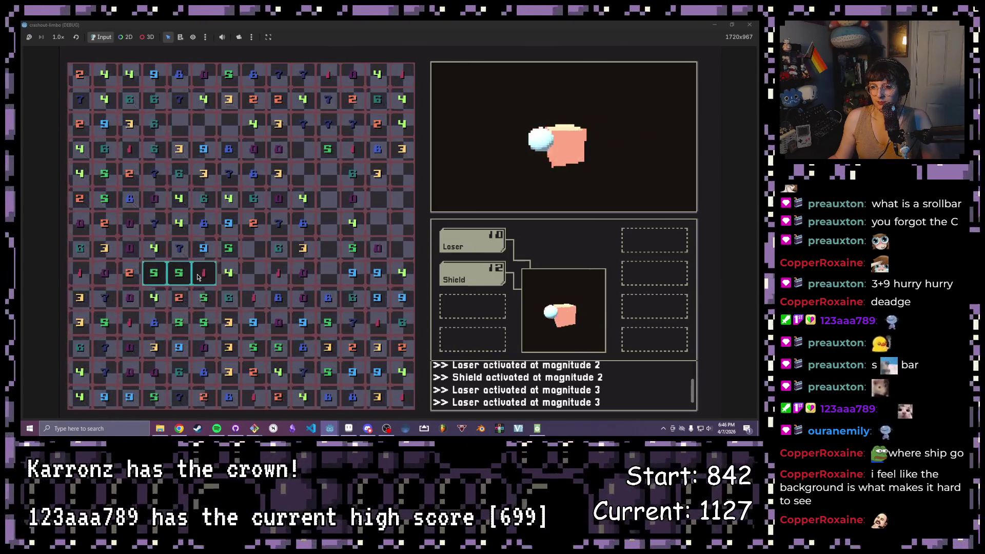
click(129, 272)
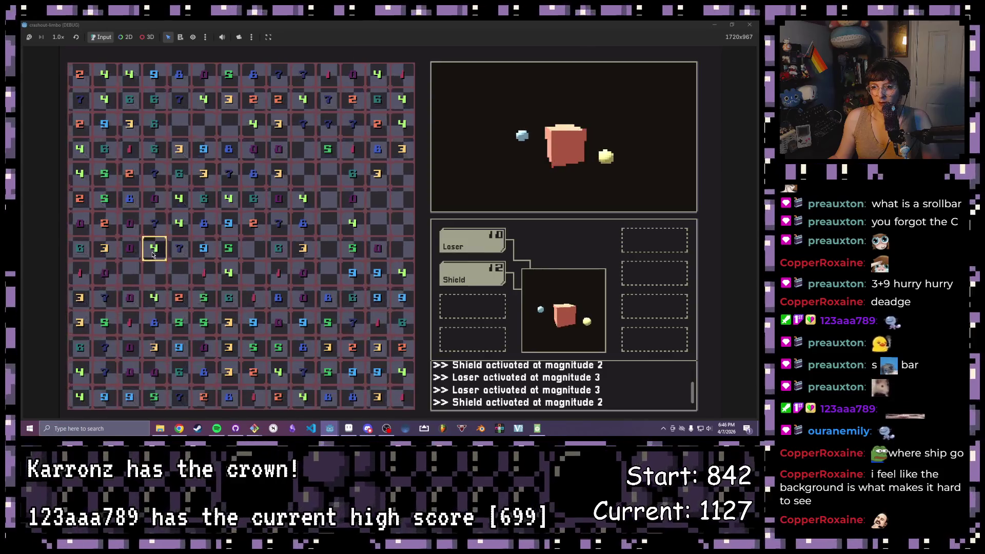
click(159, 326)
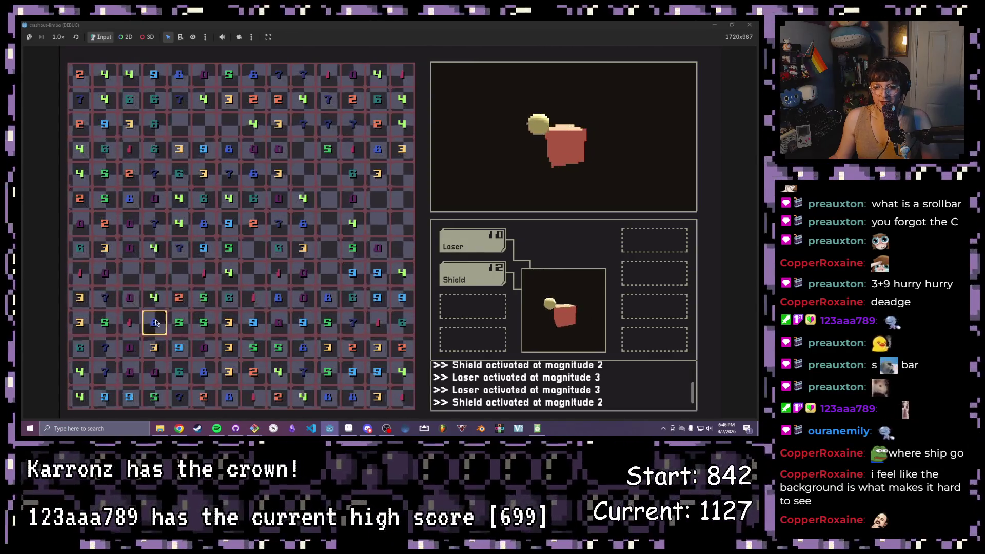
click(154, 298)
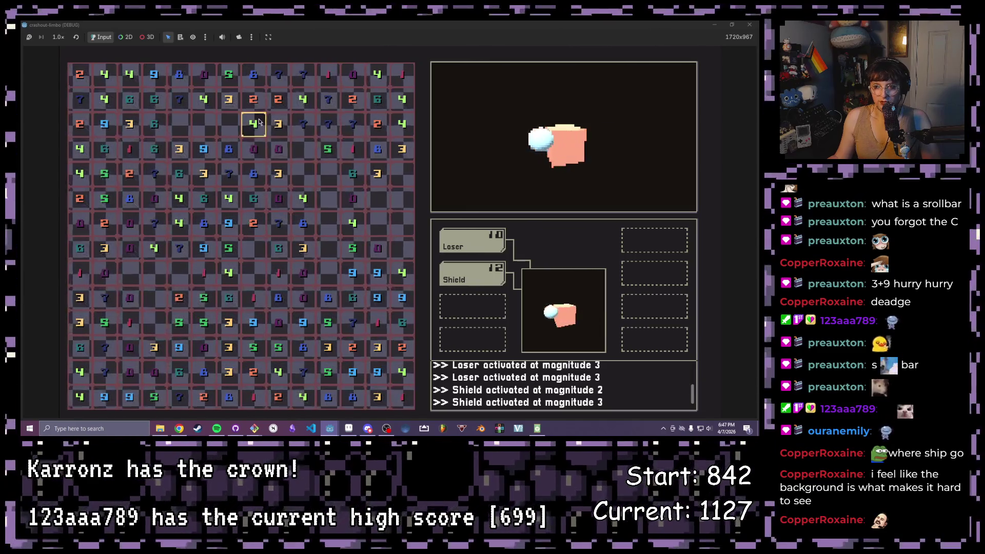
Step: Drag-select the 4-2-8 column and the two 6 tiles for a shield, then stop the game
drag(254, 123, 250, 73)
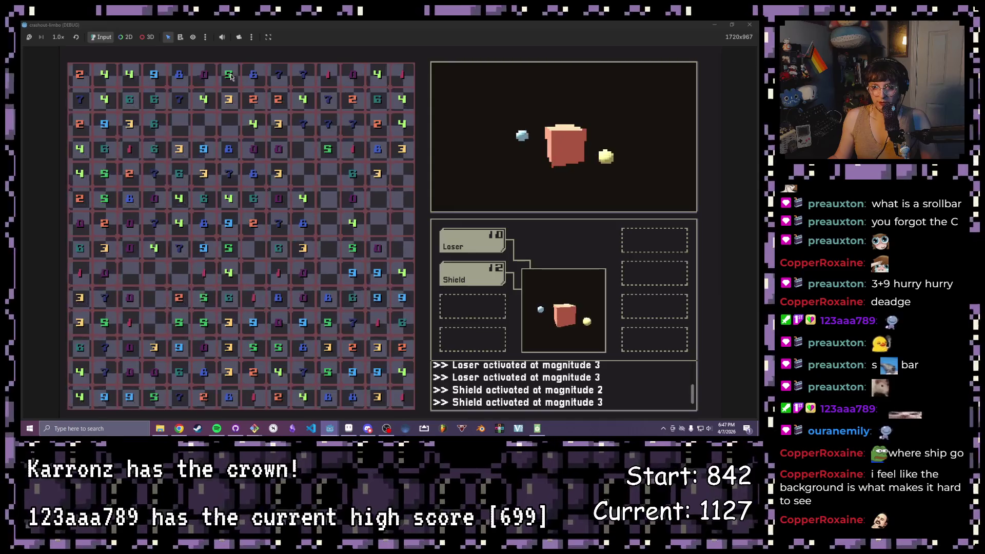
drag(154, 99, 130, 99)
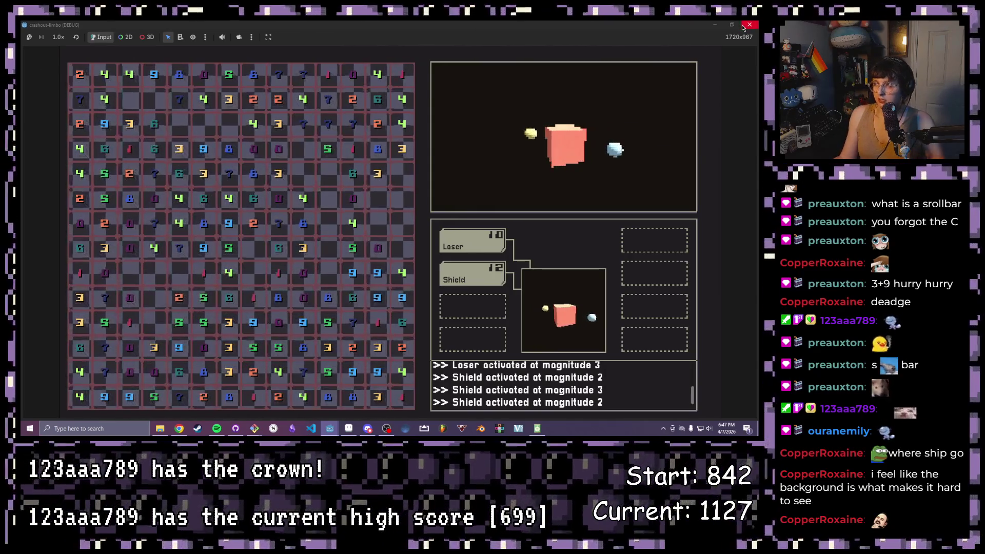
click(748, 25)
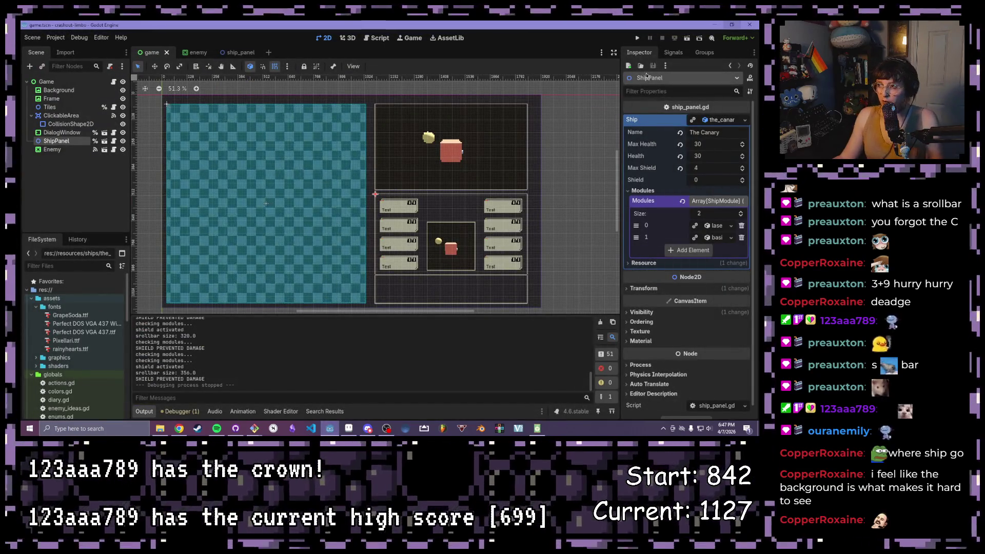
Step: Run the project for another test, checking the ship damage and health log, then stop it
click(636, 39)
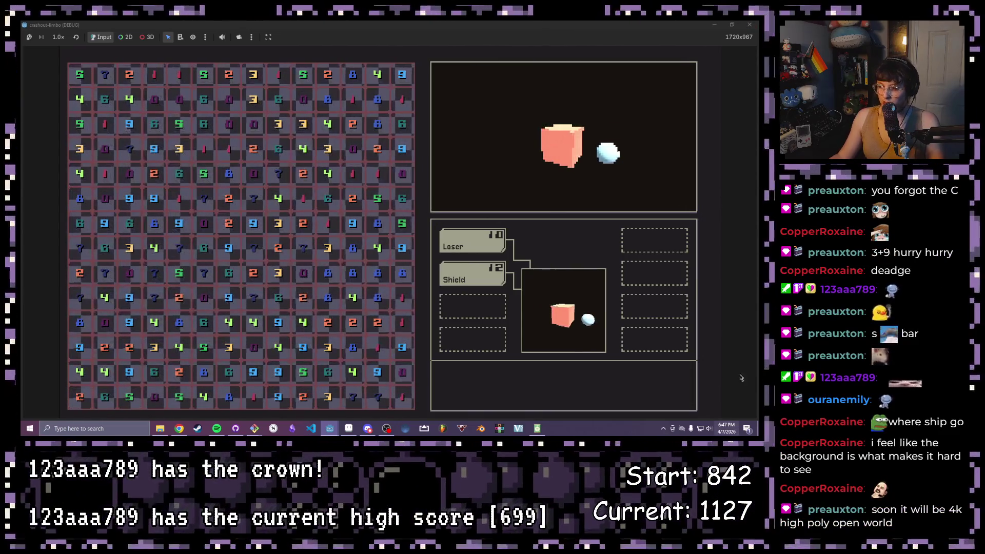
click(758, 22)
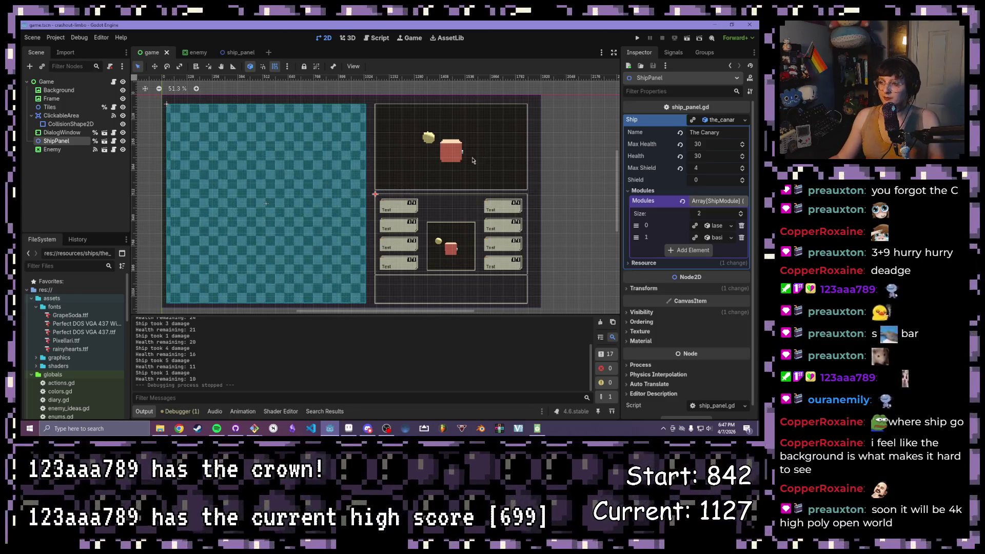
Step: Switch to the ship_panel scene and show game.gd in the script editor
scroll(436, 180, up, 1)
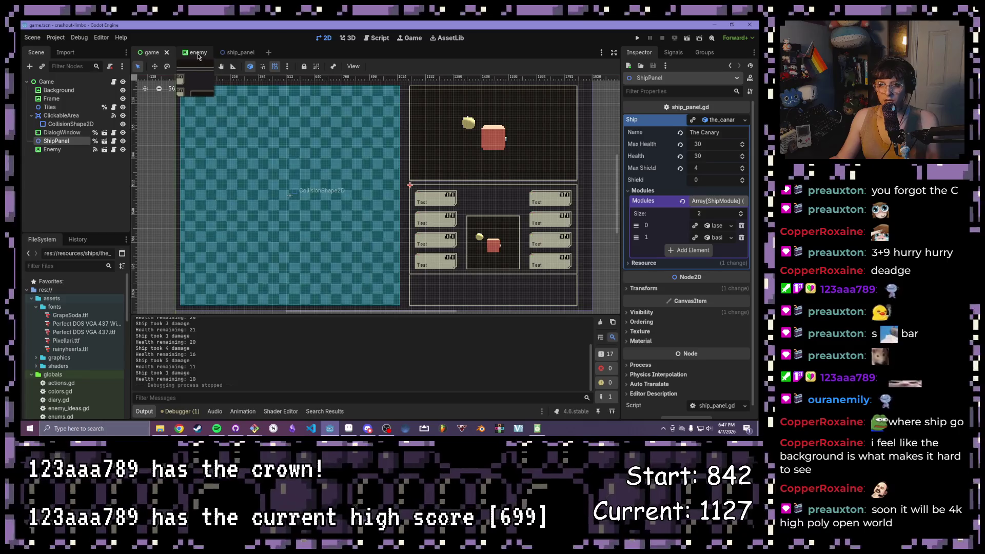
click(231, 52)
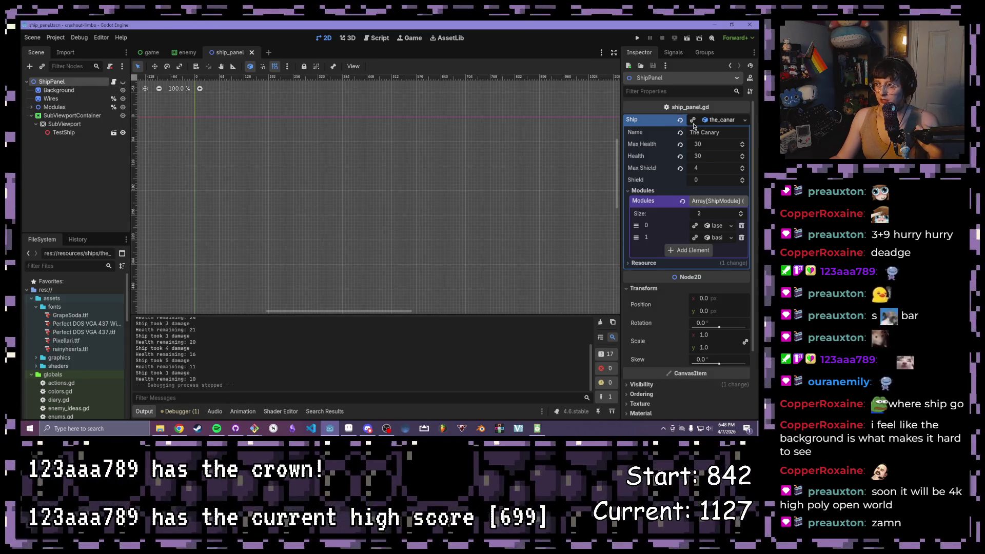
click(375, 37)
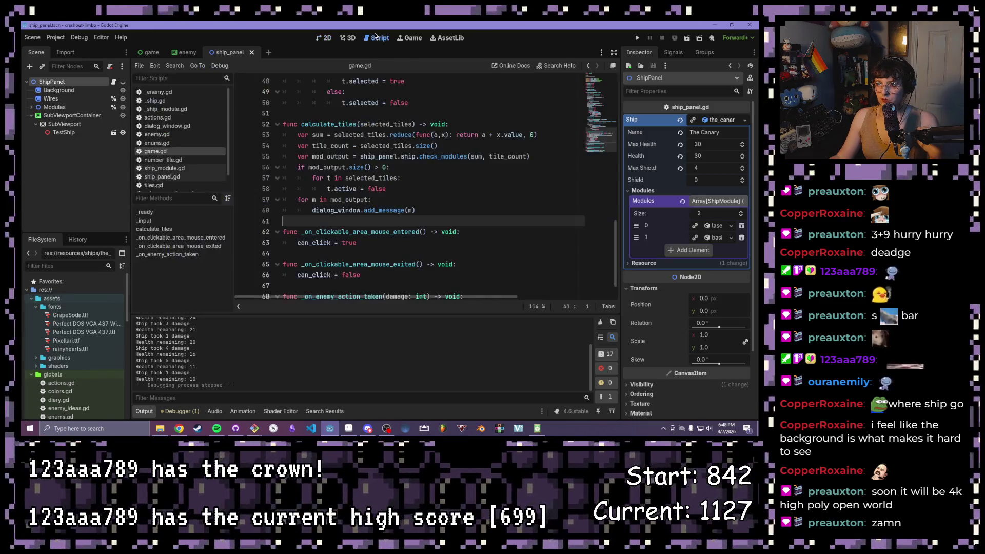
Step: Open _ship.gd and select its whole 'signal attack' declaration line
scroll(355, 220, up, 10)
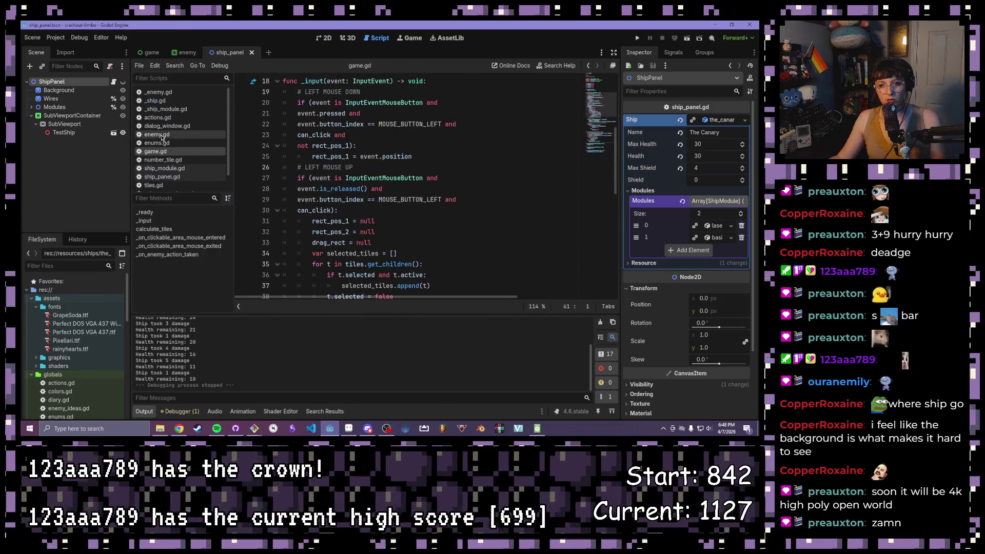
click(169, 103)
scroll(512, 212, up, 4)
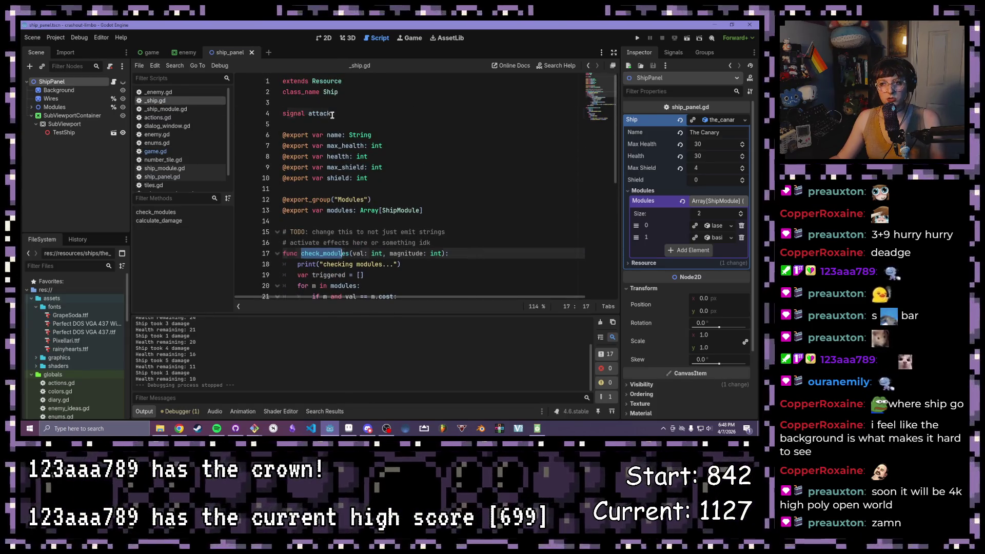
drag(333, 115, 265, 117)
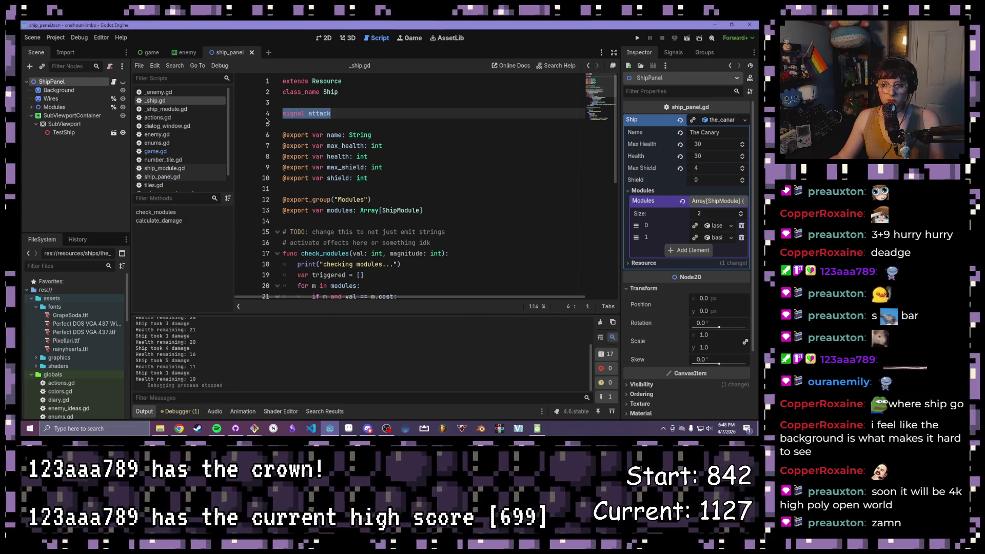
click(437, 134)
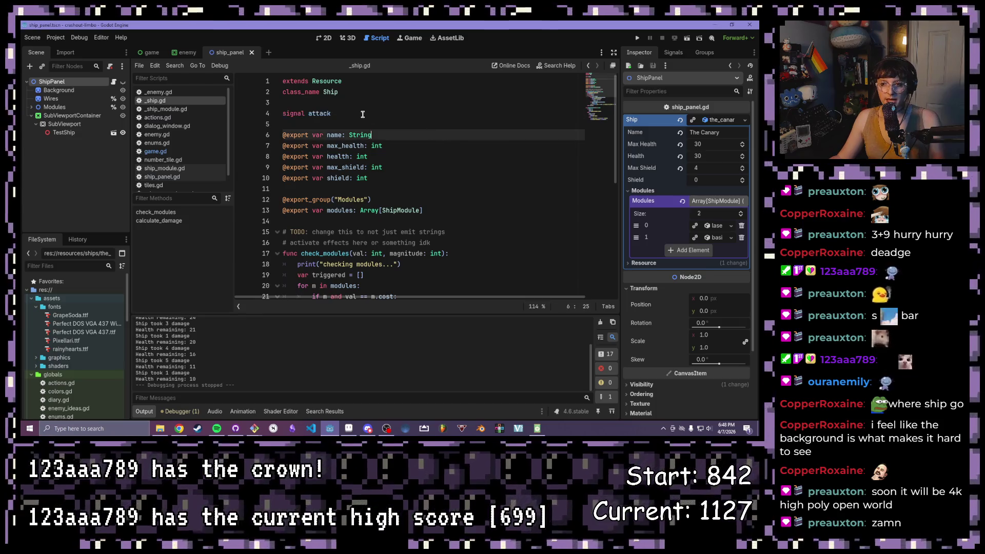
click(362, 115)
drag(282, 113, 266, 121)
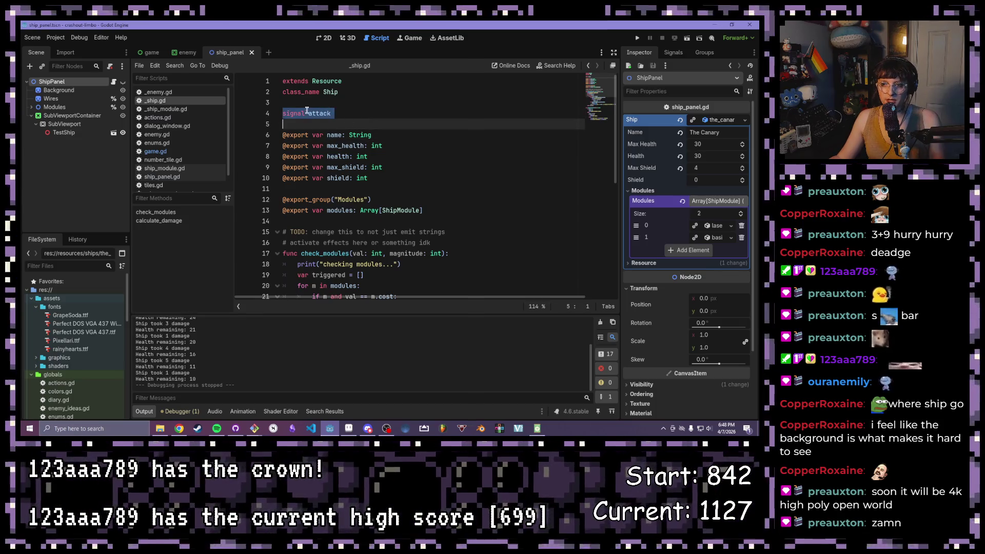
Step: Scroll through check_modules where attack is emitted, then return to the game scene
scroll(428, 247, down, 3)
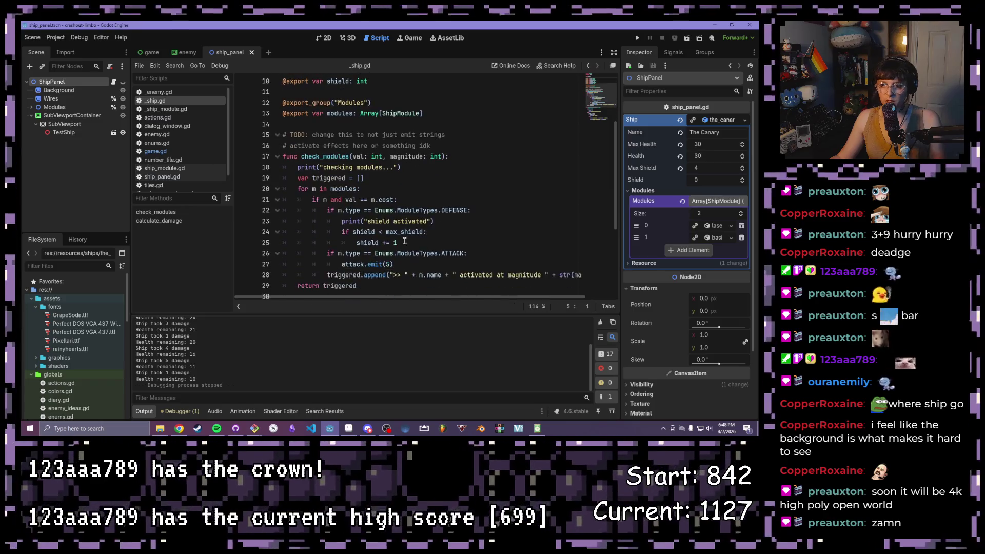
scroll(404, 242, down, 2)
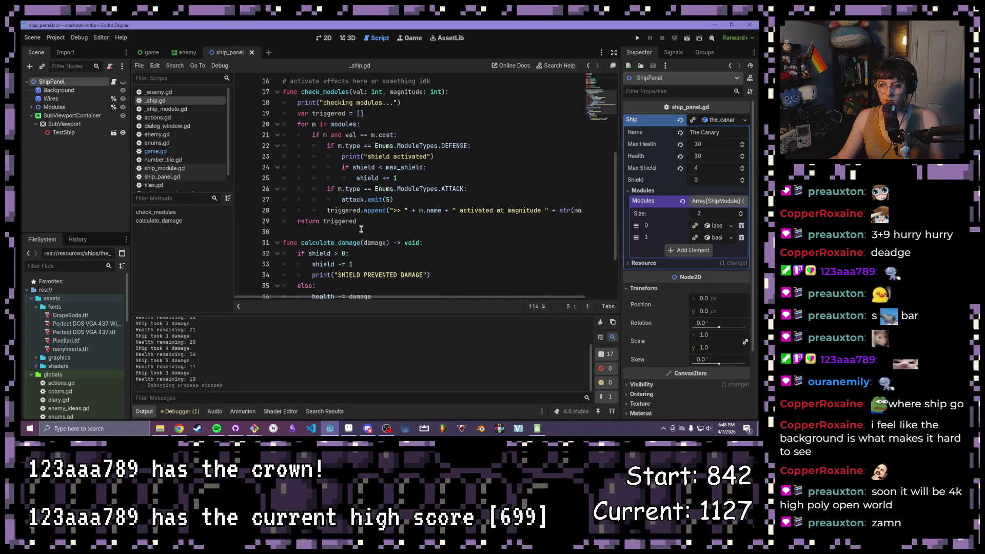
scroll(361, 229, up, 3)
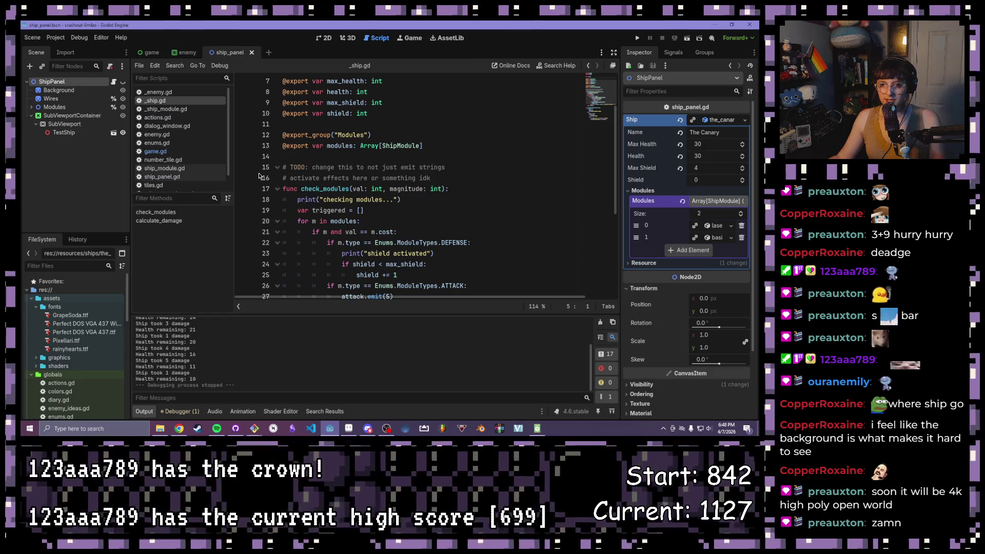
click(150, 52)
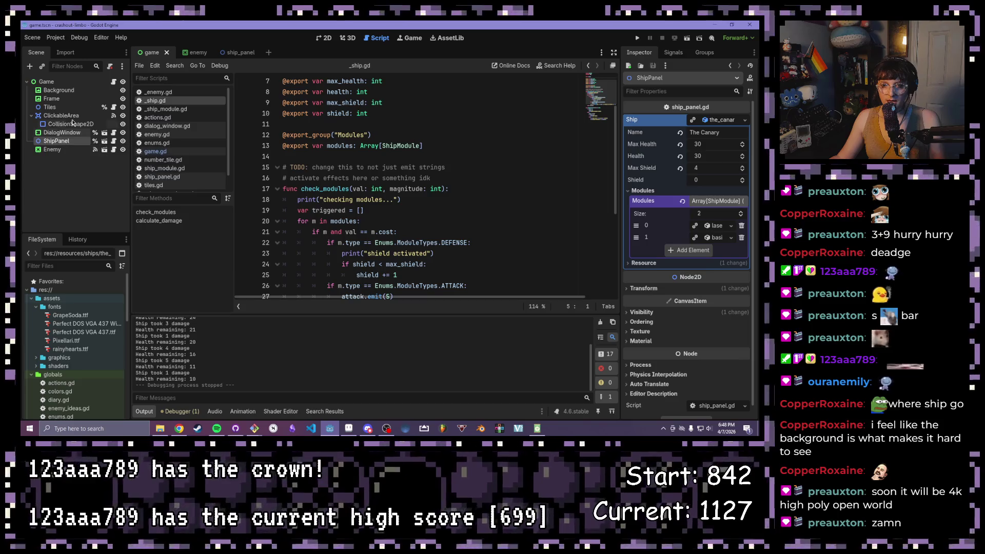
Step: Add ship_panel.ship.connect("attack", _handle_ship_attack) below tiles.populate_tiles() in game.gd's _ready, and save
click(114, 81)
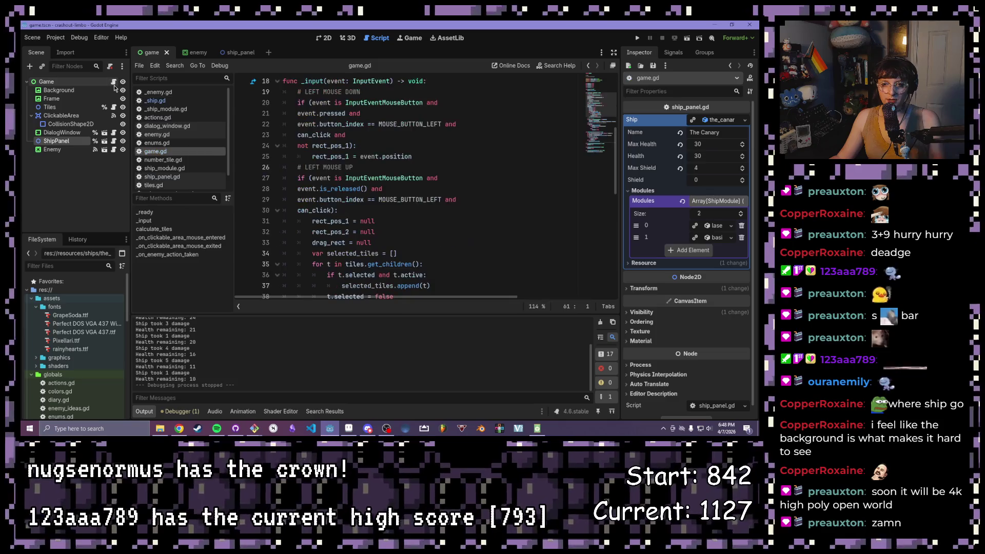
click(381, 212)
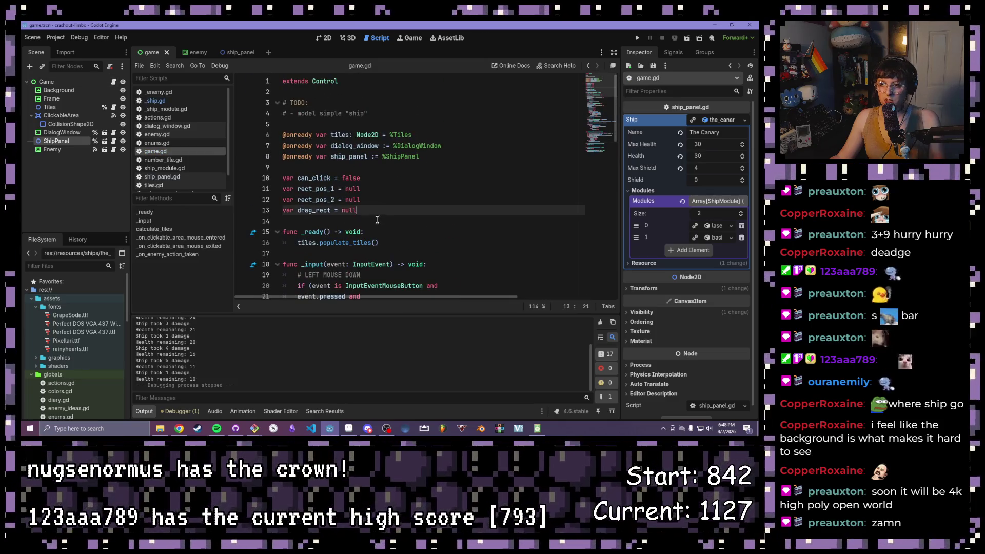
click(407, 243)
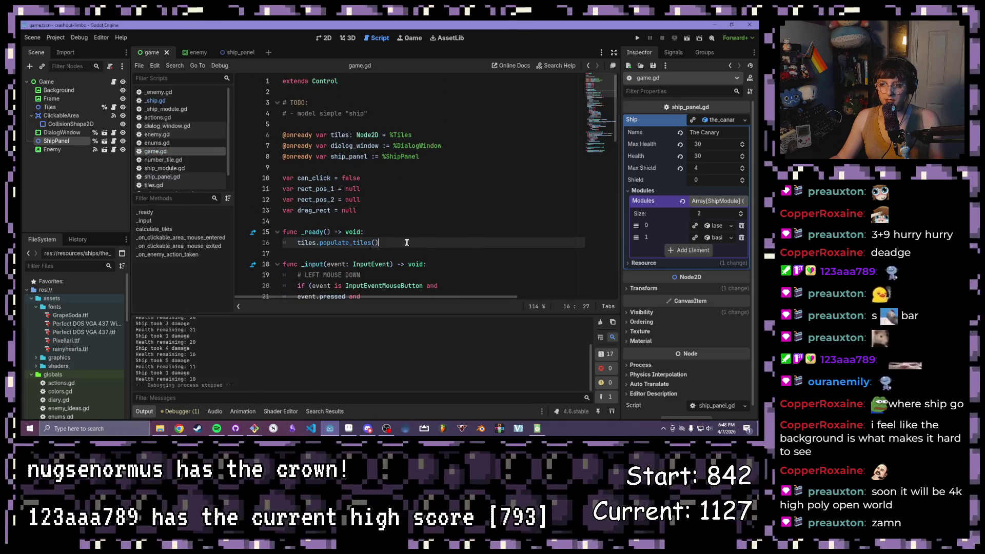
key(Return)
text(ship_panel.shi)
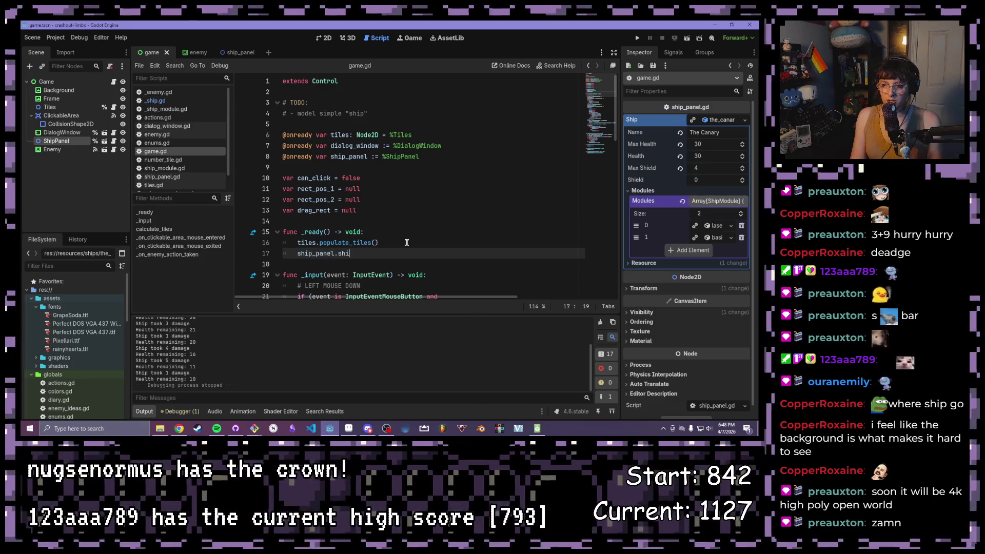
text(p.connect)
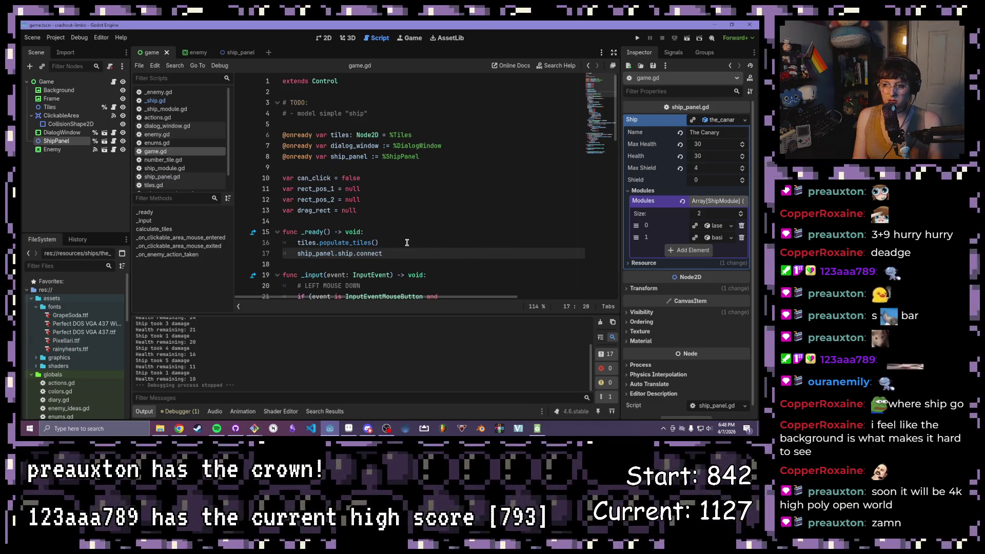
text(()
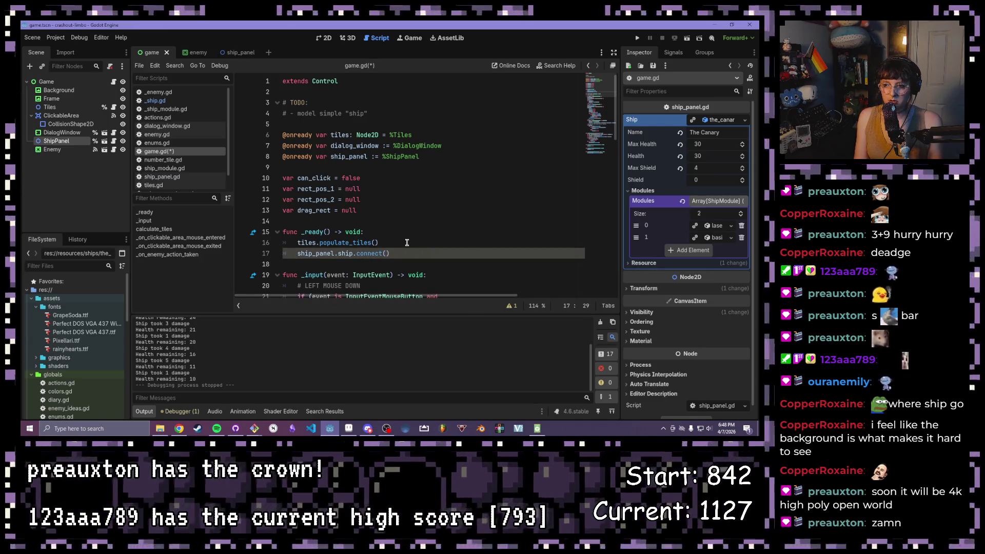
text("a)
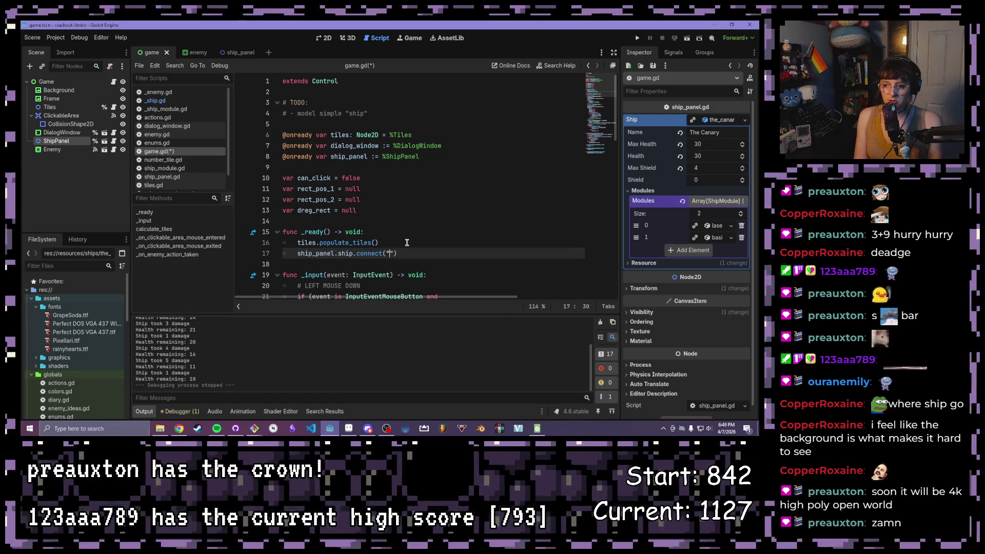
text(ttack", _)
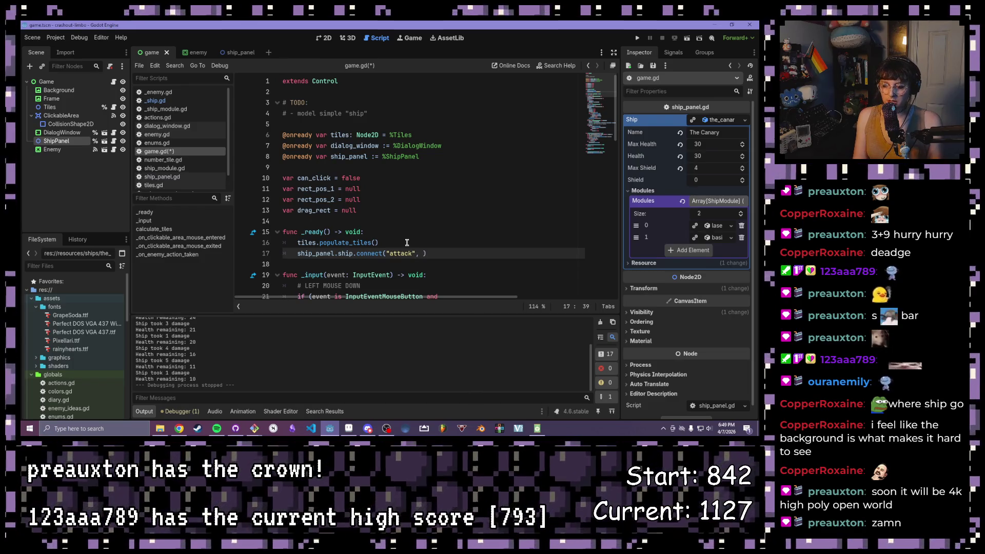
text(handle_ship)
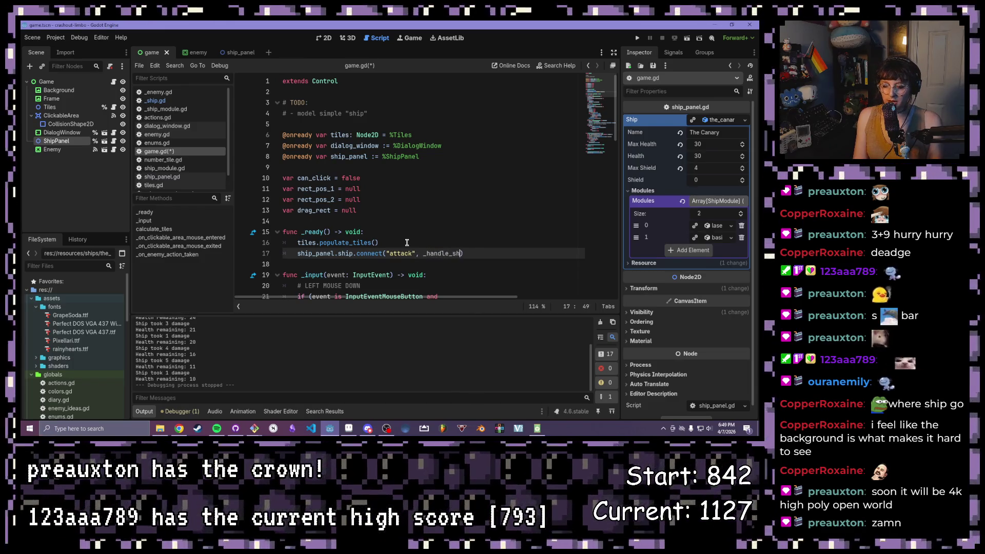
text(Attack)
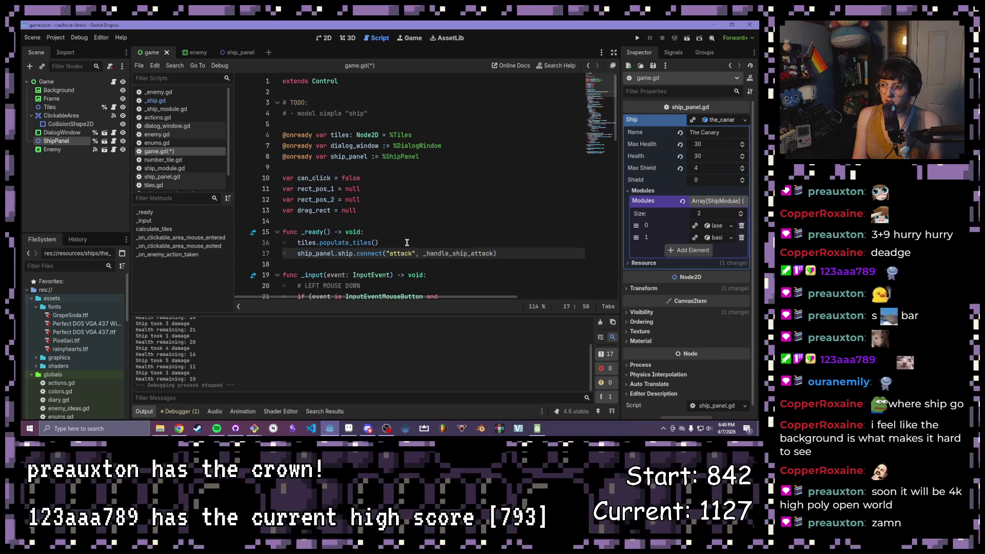
key(ctrl+s)
Step: Make room below the mouse-exited handler and start a new function 'func _handle_'
scroll(405, 220, down, 6)
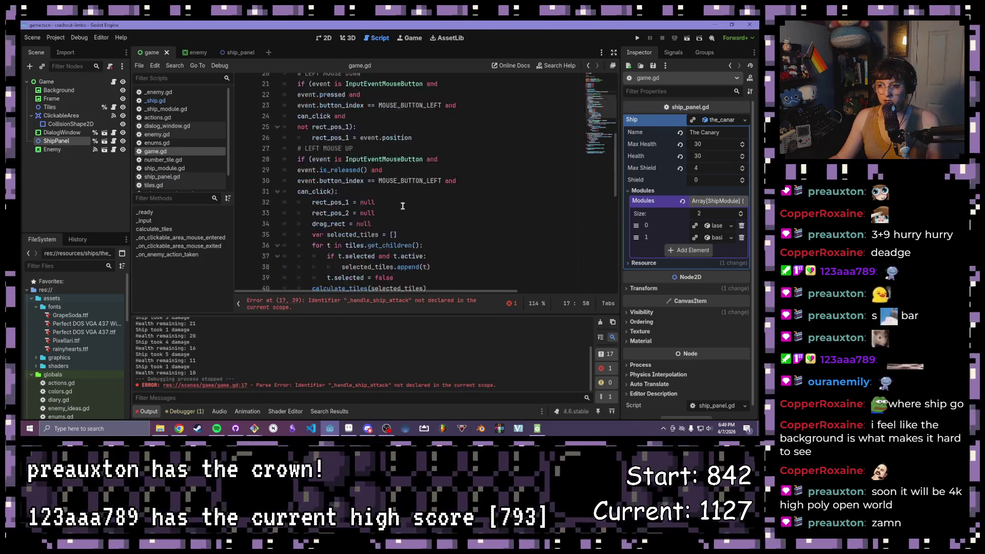
scroll(403, 206, down, 10)
click(295, 198)
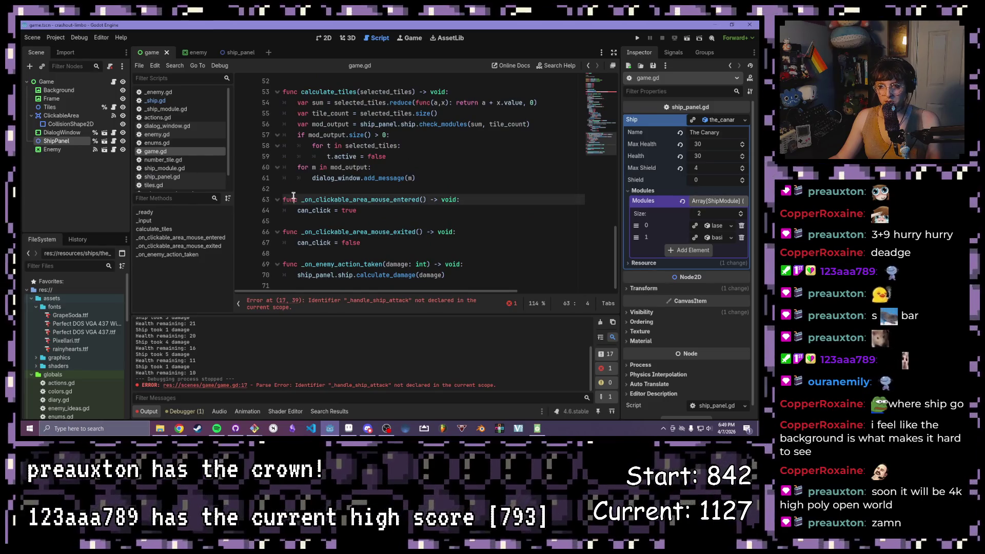
click(393, 198)
click(393, 191)
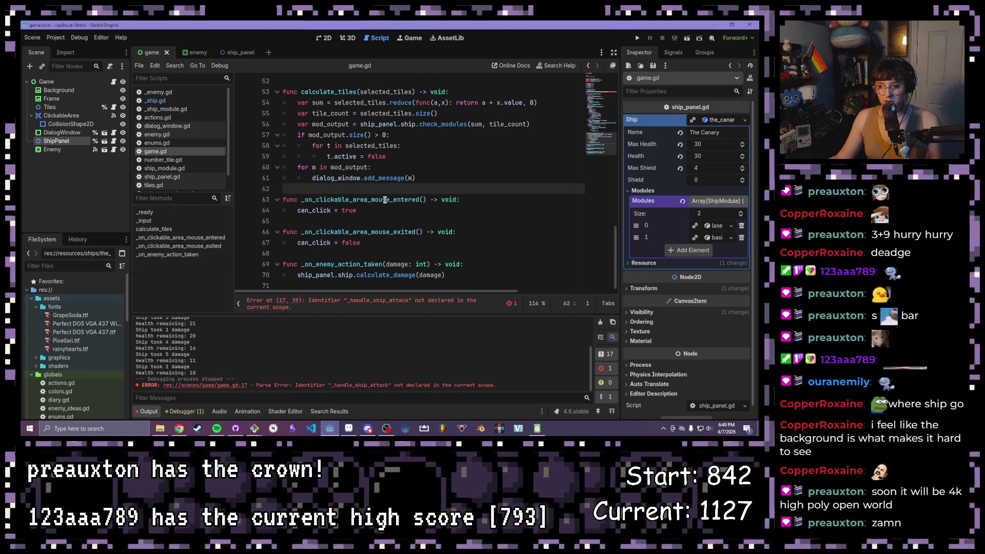
click(340, 253)
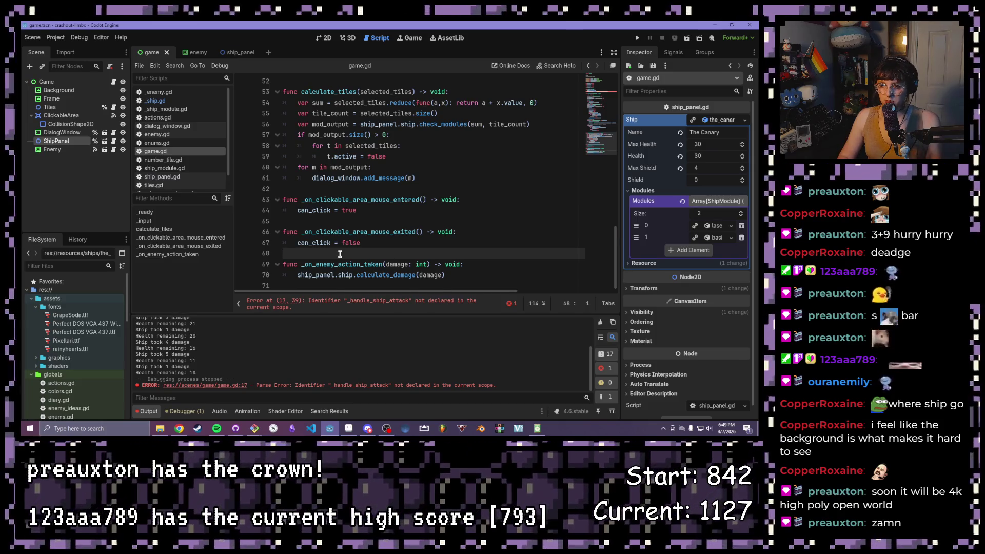
key(Return)
key(Up)
key(Return)
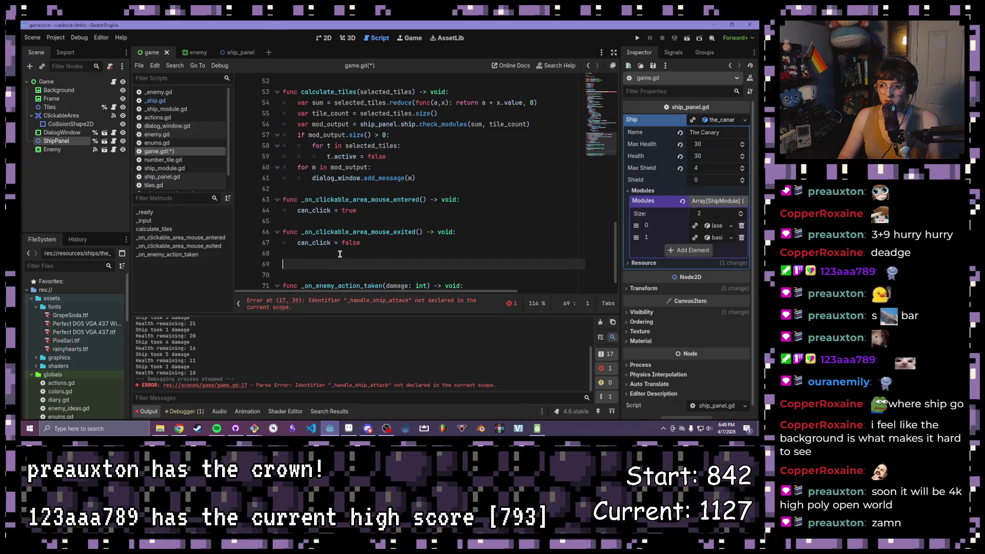
text(fu)
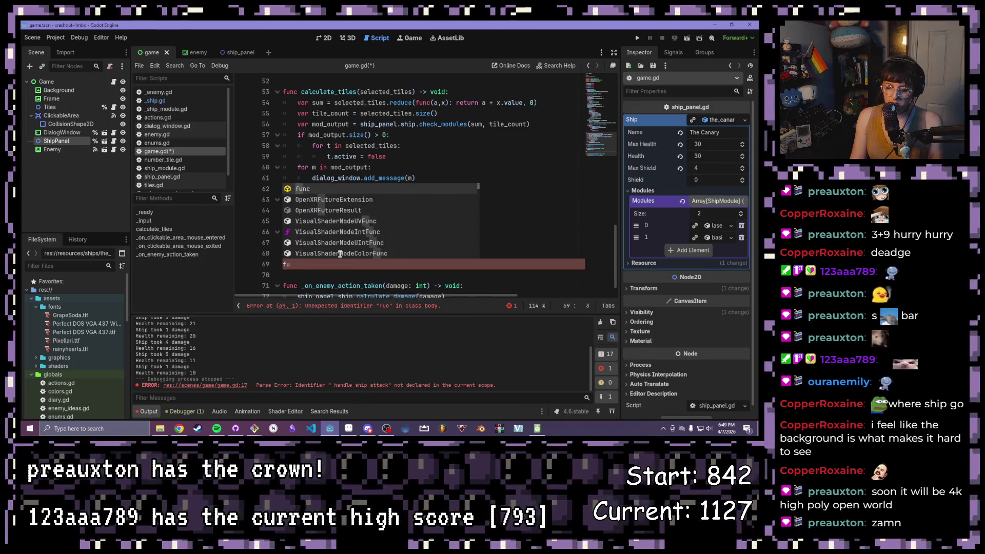
text(nc _ha)
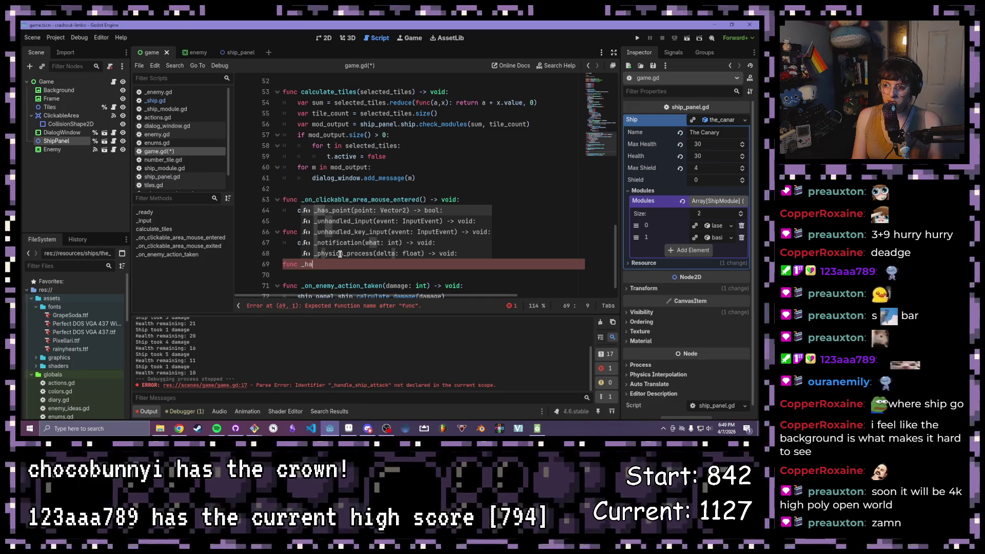
text(ndle_)
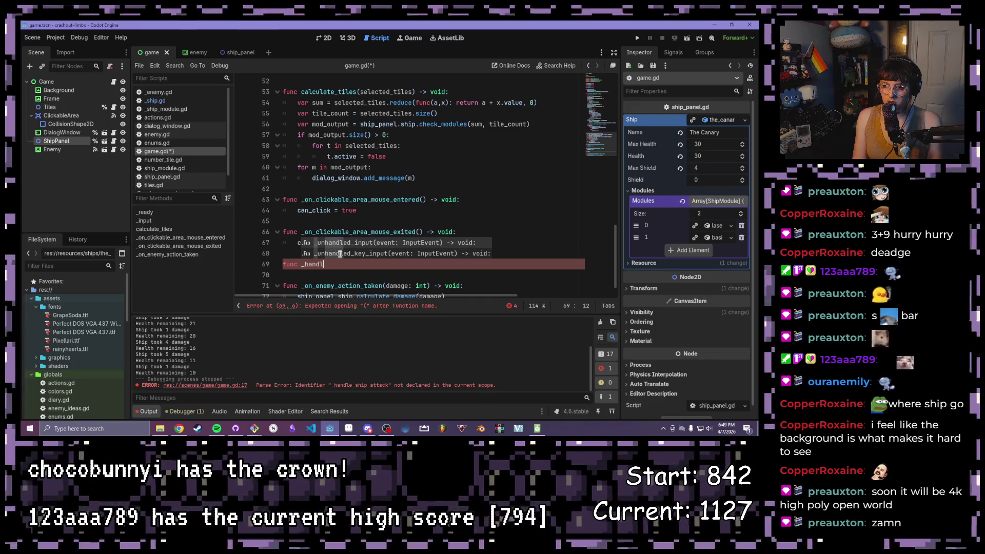
Step: Rename the connect callback to _handle_player_attack and reuse that name for the new function
scroll(340, 254, up, 15)
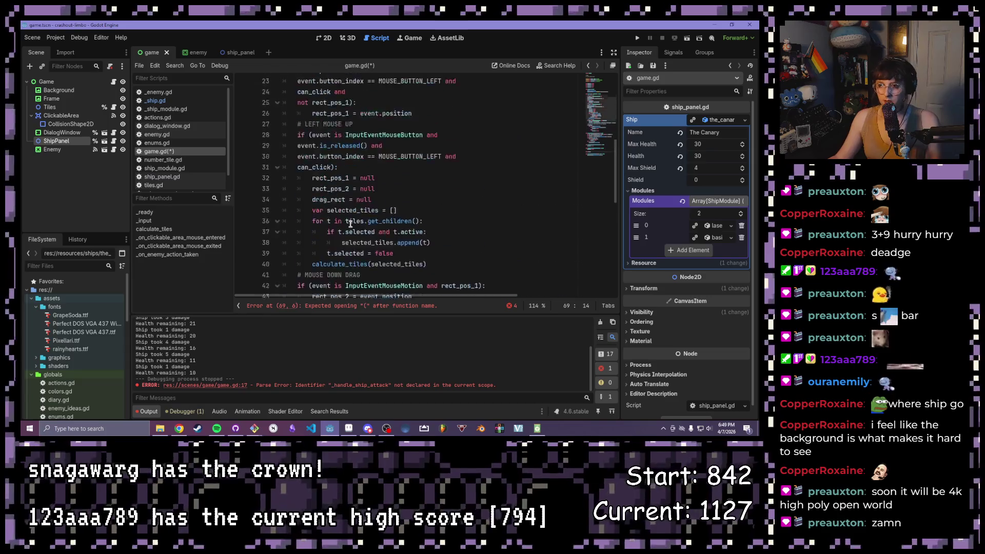
mouse_move(494, 253)
mouse_down()
mouse_move(422, 253)
mouse_move(464, 253)
mouse_move(451, 253)
mouse_up()
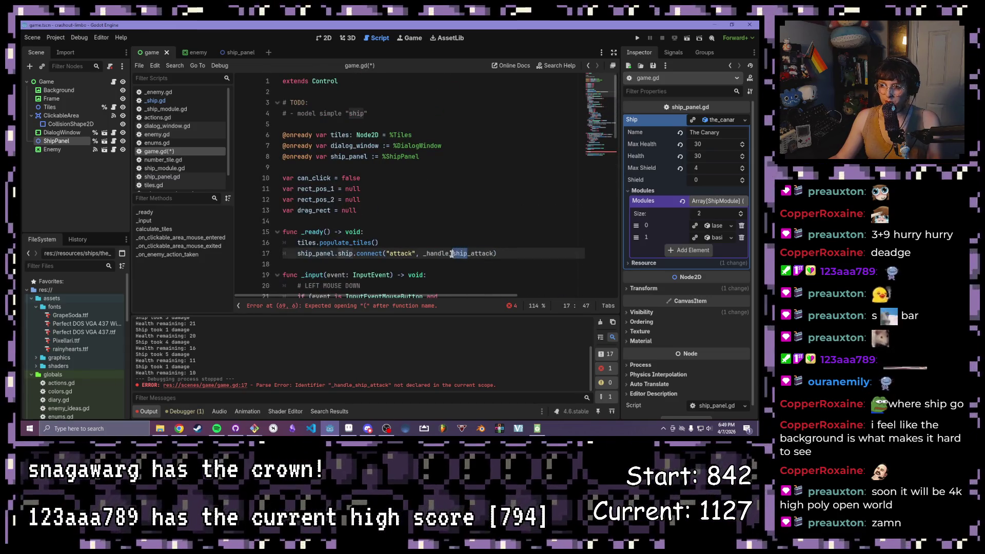
text(player)
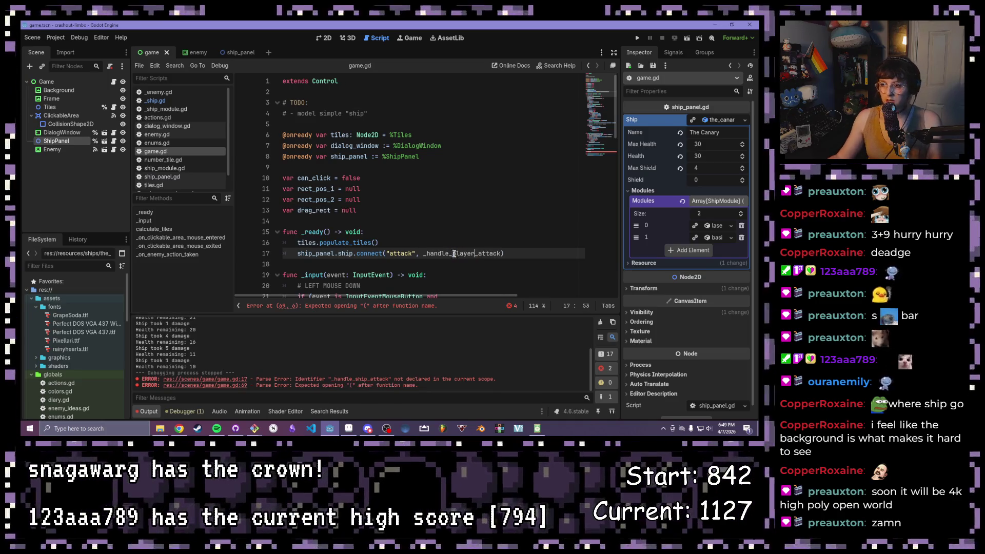
drag(501, 254, 422, 255)
key(ctrl+c)
scroll(478, 281, down, 15)
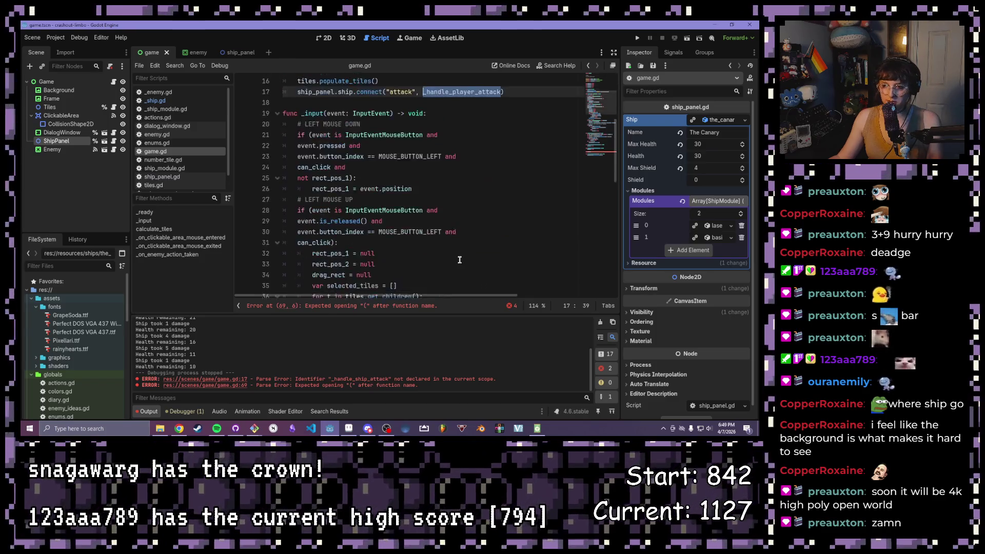
double_click(328, 243)
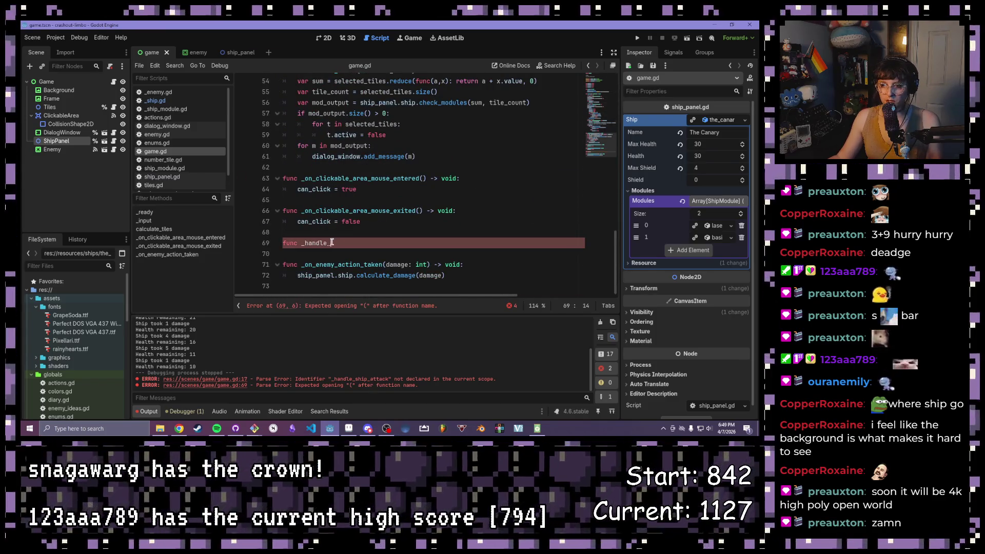
key(ctrl+v)
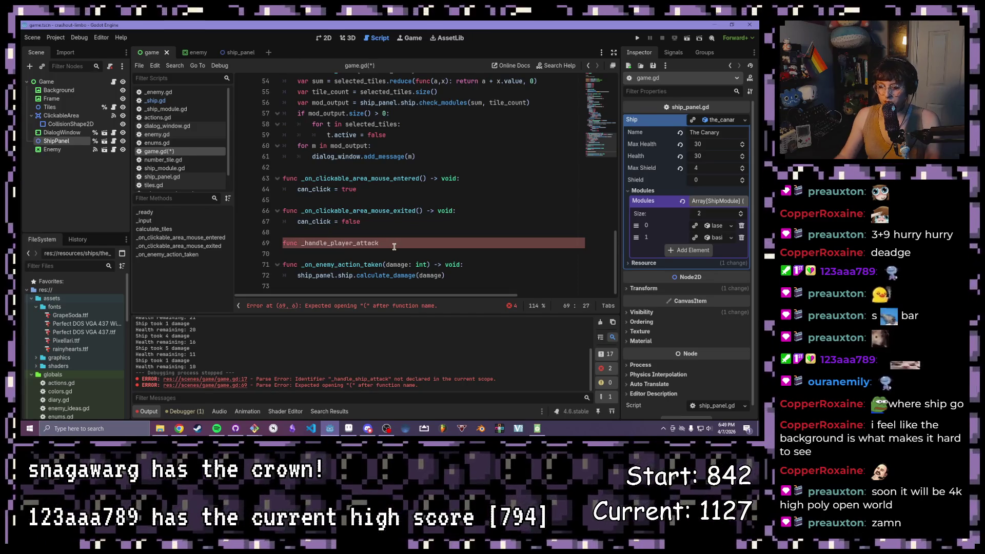
text(()
Step: Give it a val: int parameter printing "ATTACK RECIEVED: " + str(val), fix the typo, and run
scroll(394, 247, up, 1)
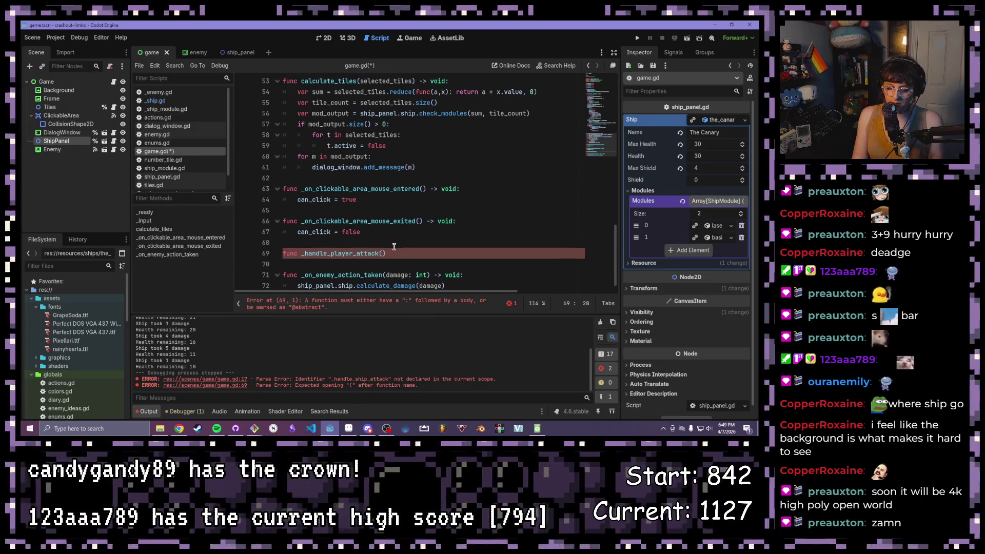
text(val: )
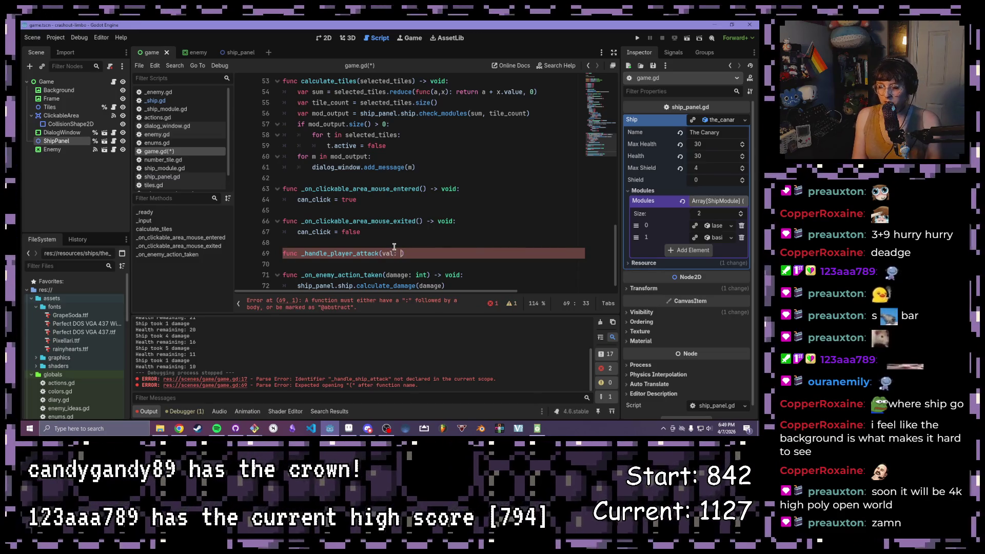
text(int)
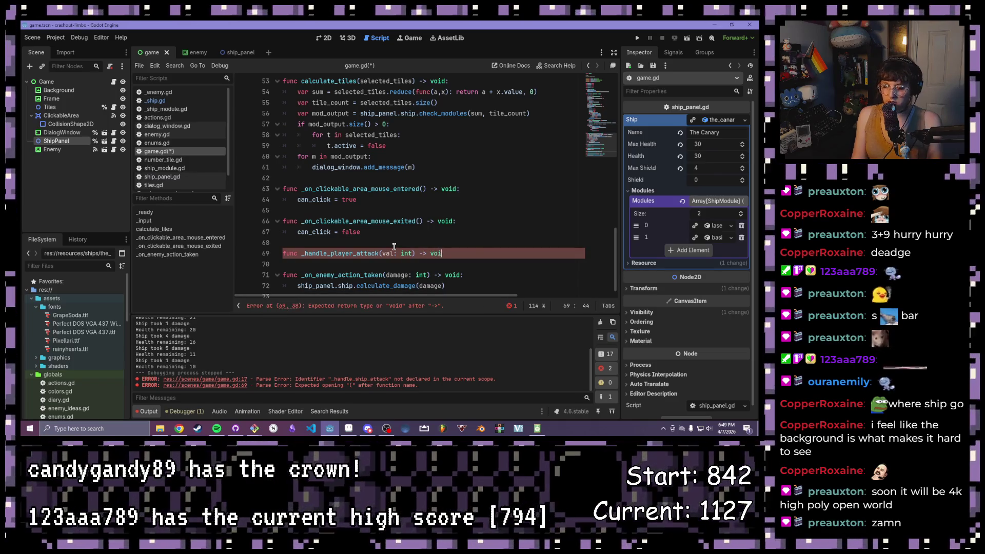
text(d:)
key(Return)
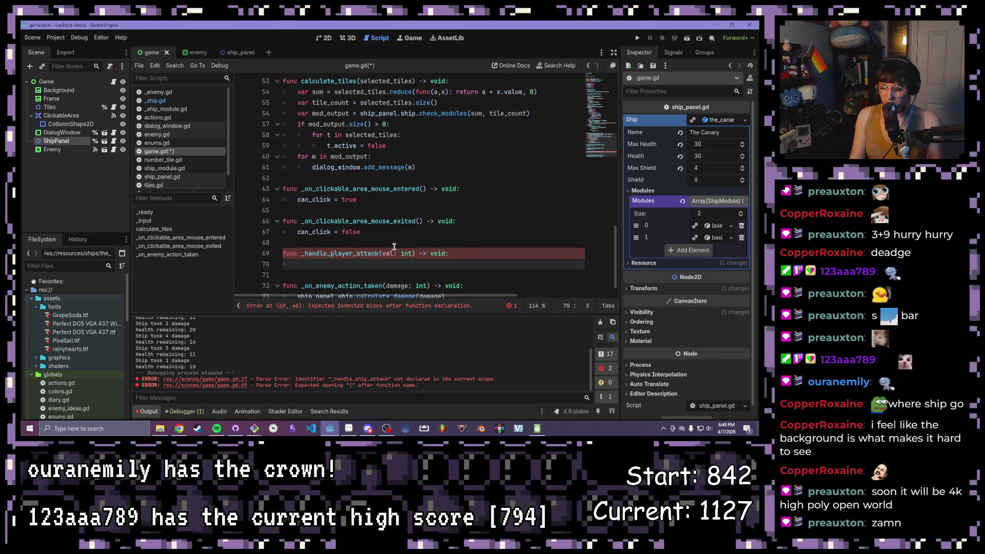
text(print("ATTACK RE)
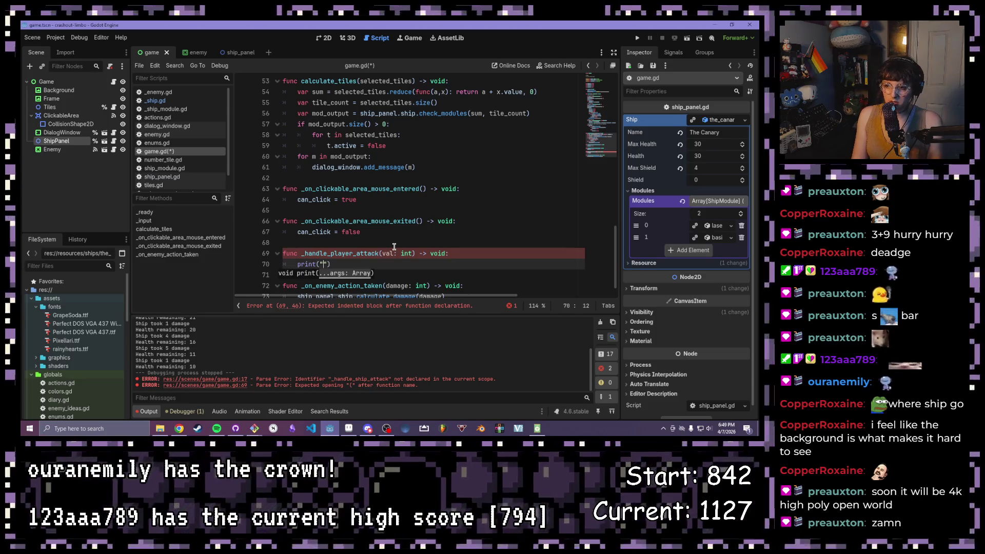
text(CIEVED: )
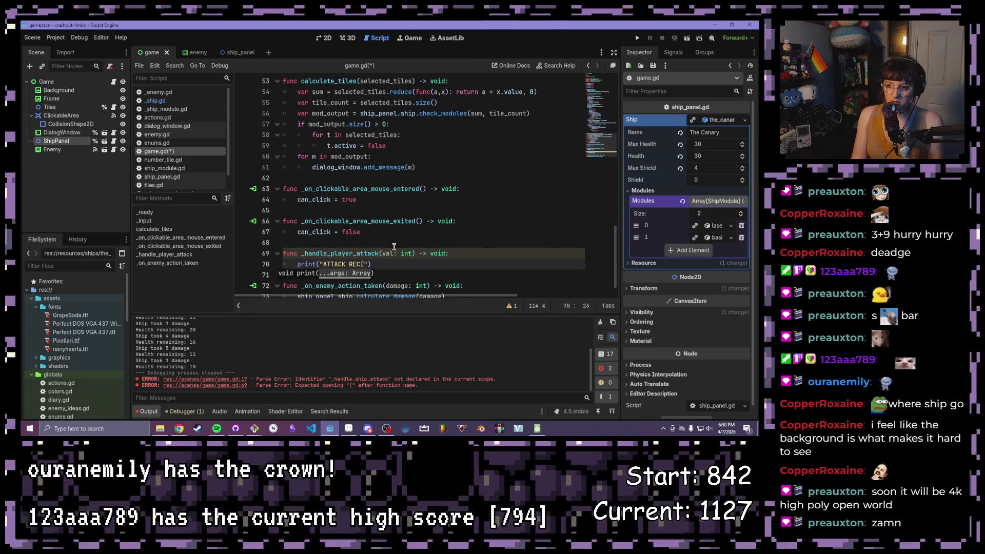
text(" + sttr)
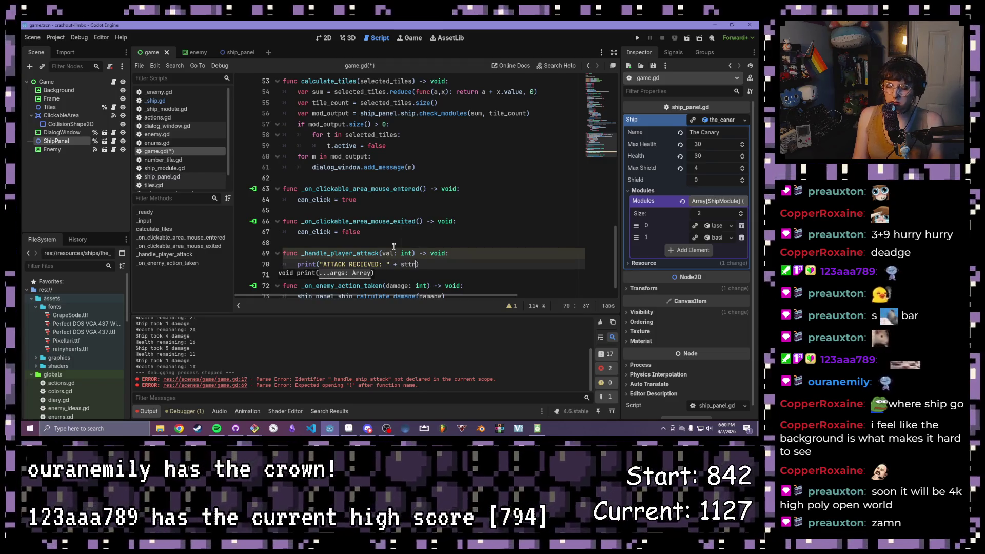
text((val)))
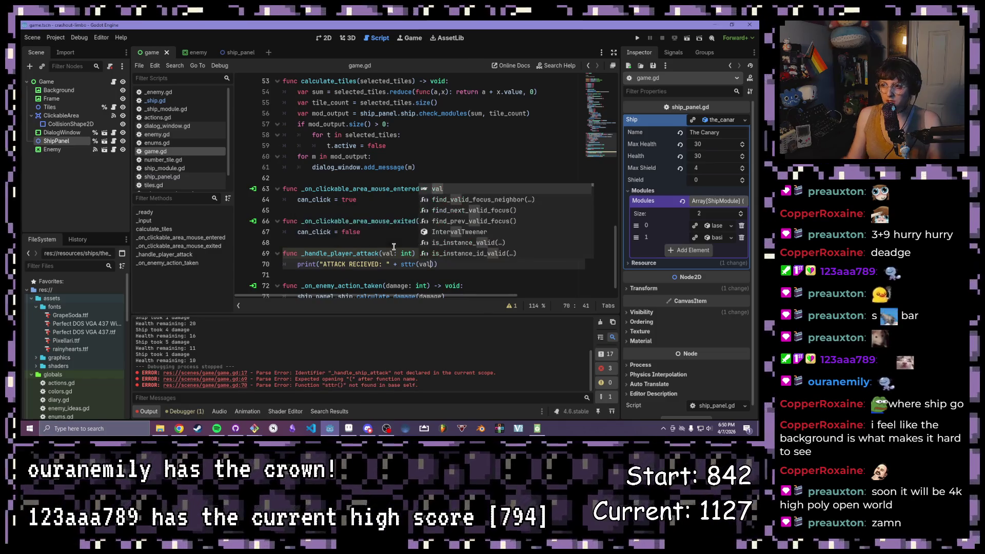
key(ctrl+s)
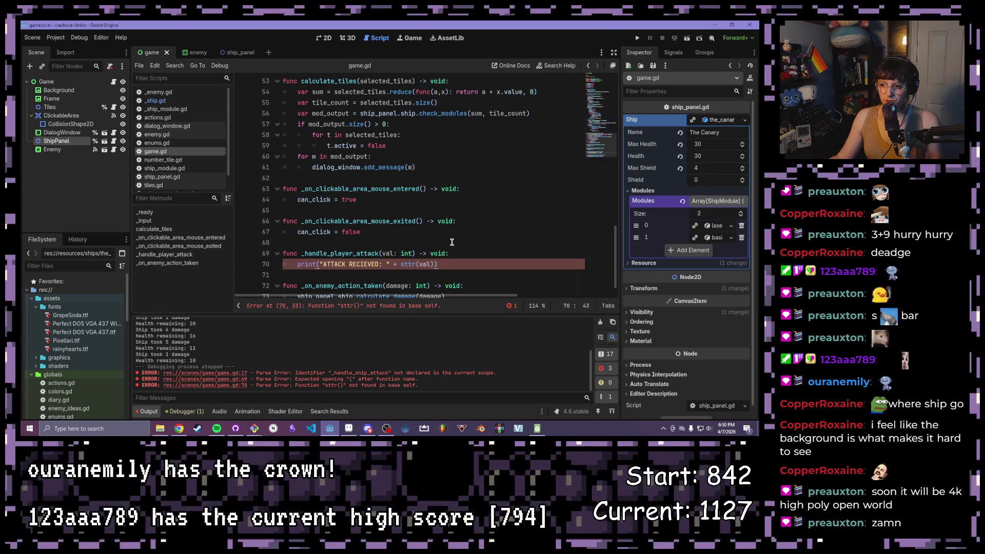
key(Left)
key(Left)
key(Left)
text(=)
key(BackSpace)
key(BackSpace)
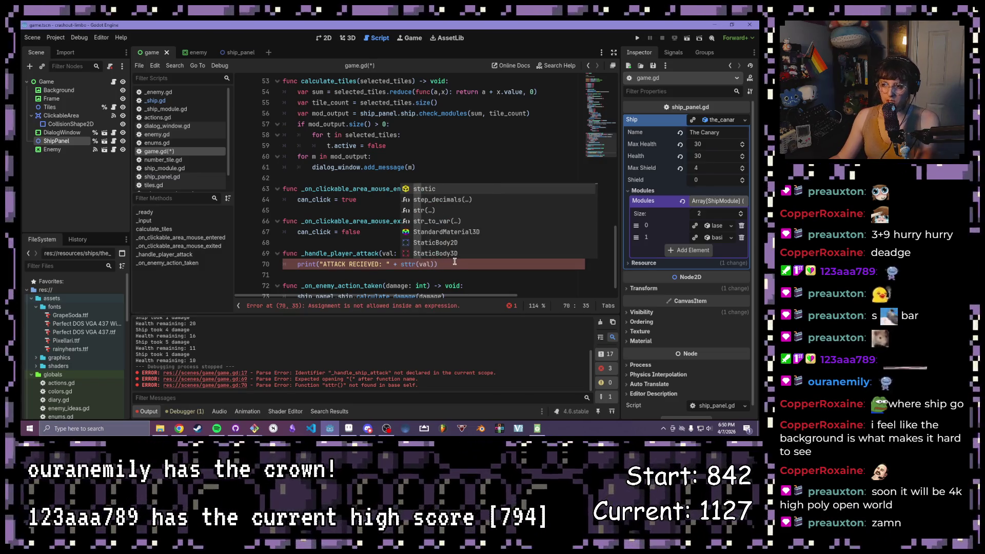
key(F5)
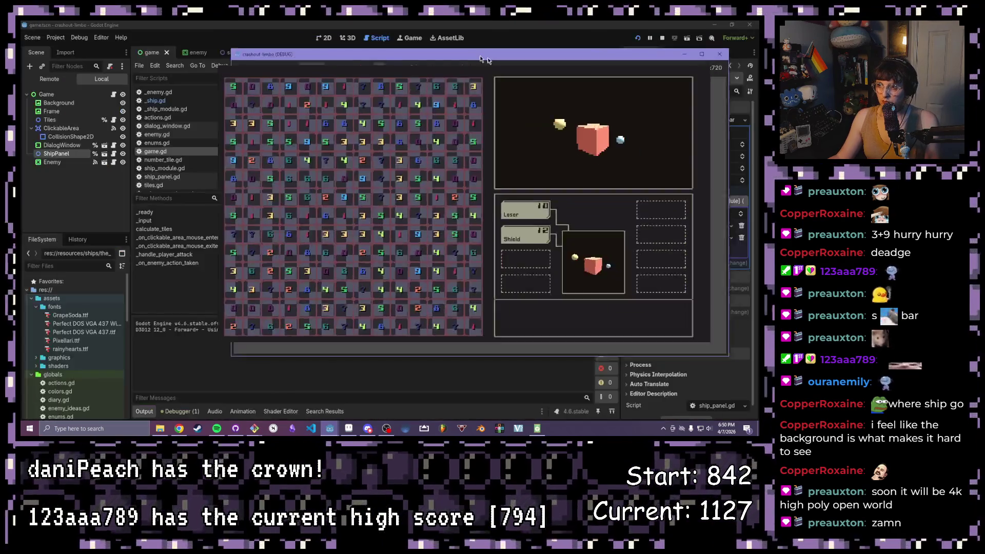
Step: Clear tiles to fire the laser twice and raise the shield, logging 'ATTACK RECEIVED: 5', then stop
click(422, 216)
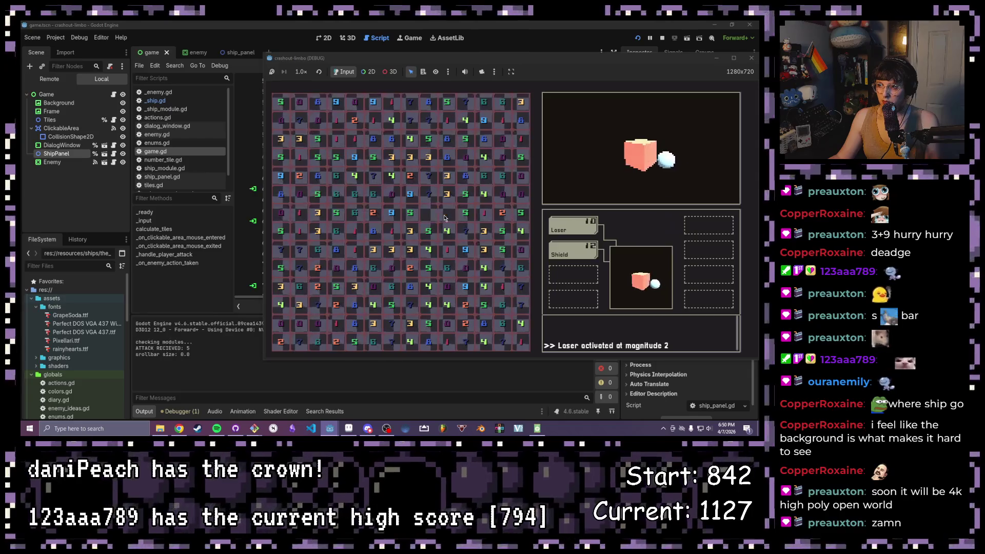
click(446, 195)
click(429, 194)
click(447, 177)
click(428, 177)
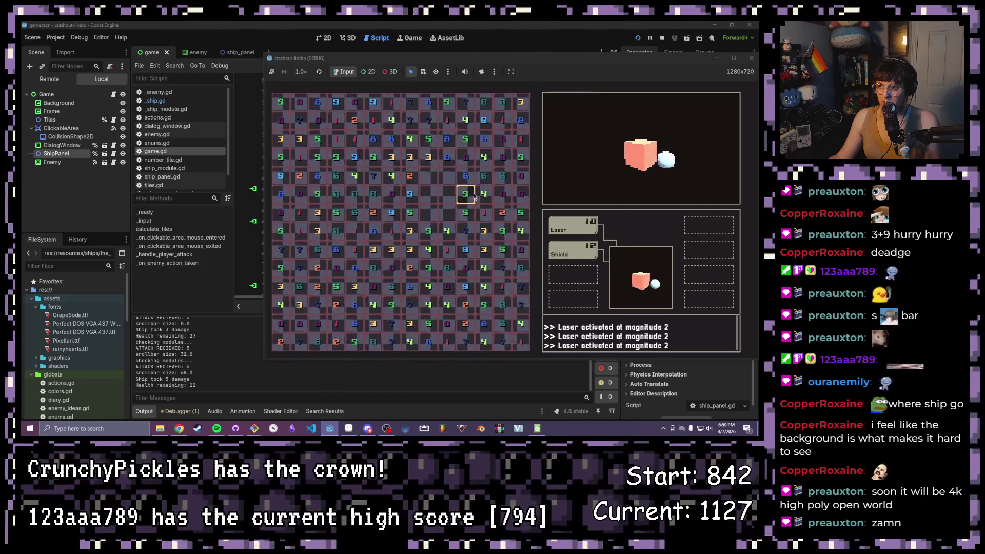
click(447, 157)
click(447, 231)
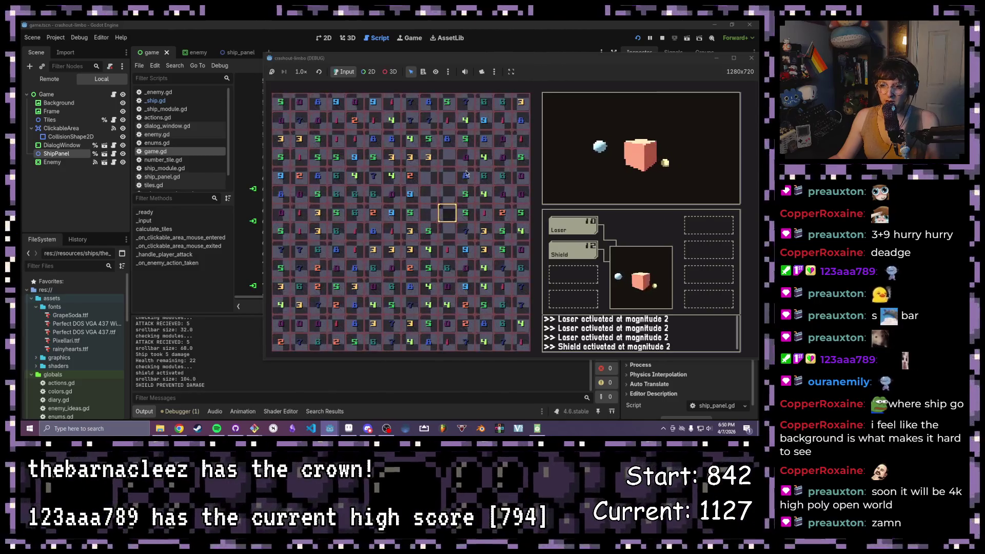
click(750, 58)
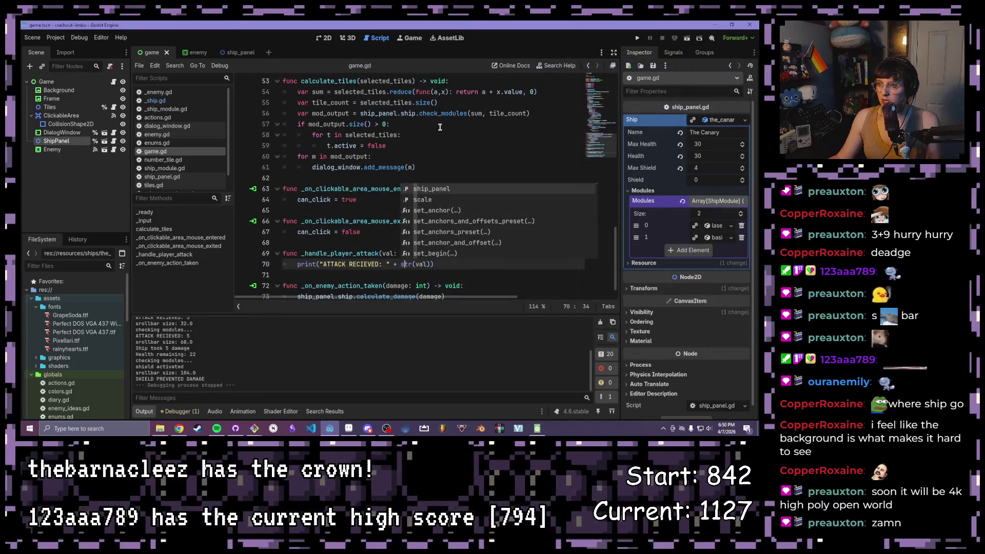
Step: Dismiss the code suggestions, undo, and select _handle_player_attack in the connect line
key(Escape)
key(ctrl+z)
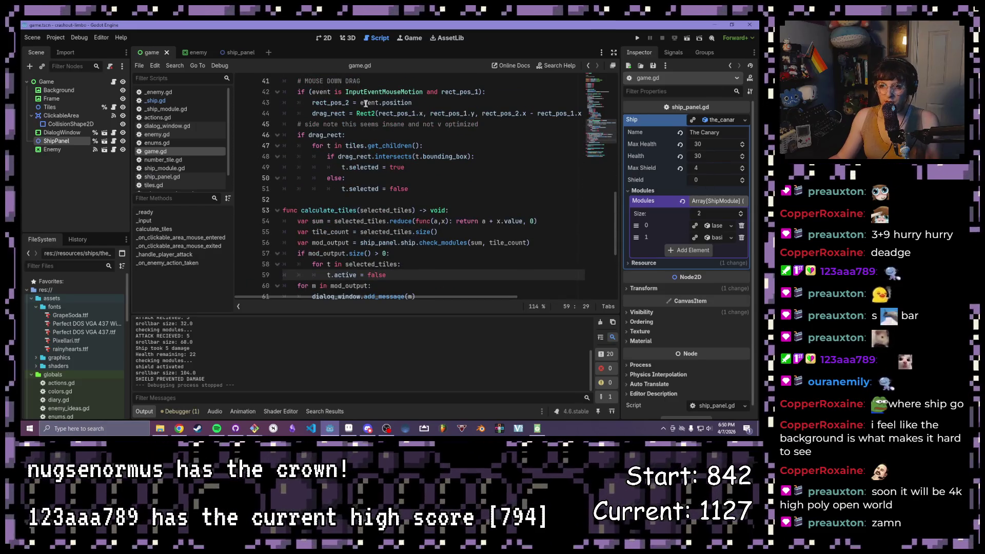
scroll(418, 200, up, 3)
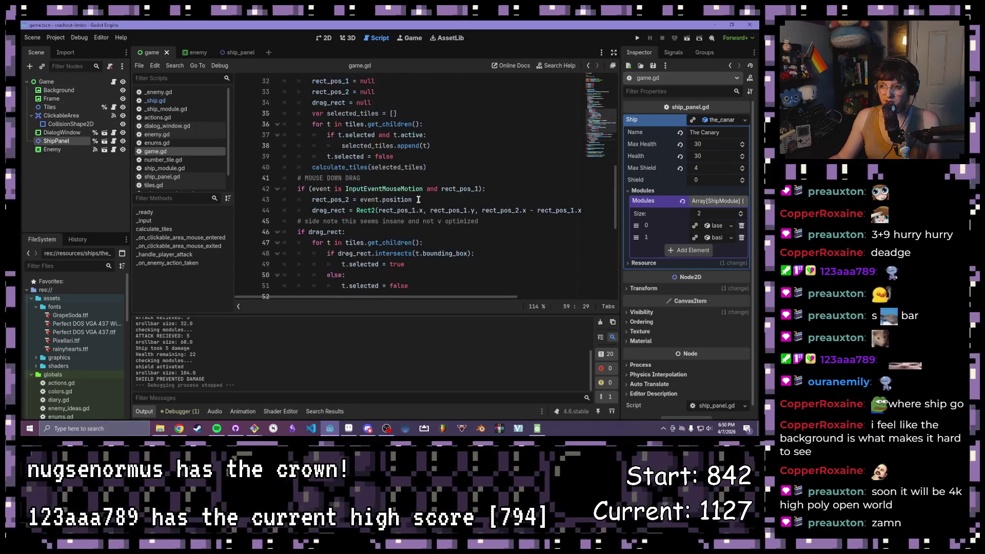
scroll(418, 200, up, 8)
mouse_move(506, 178)
mouse_down()
mouse_move(295, 181)
mouse_move(532, 183)
mouse_up()
click(296, 178)
drag(423, 179, 502, 177)
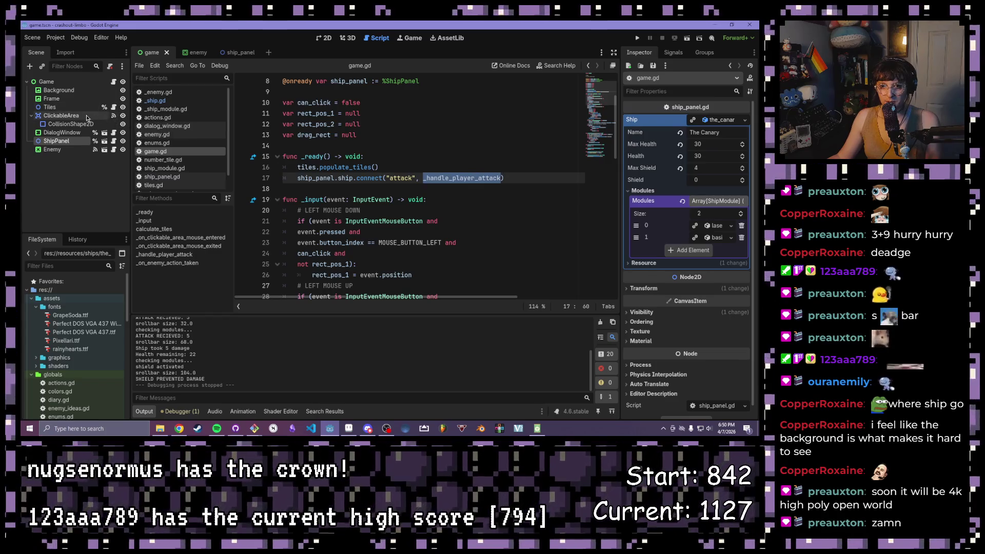
Step: Show ClickableArea's signals and jump to its mouse-entered and mouse-exited handlers in game.gd
click(105, 116)
click(673, 53)
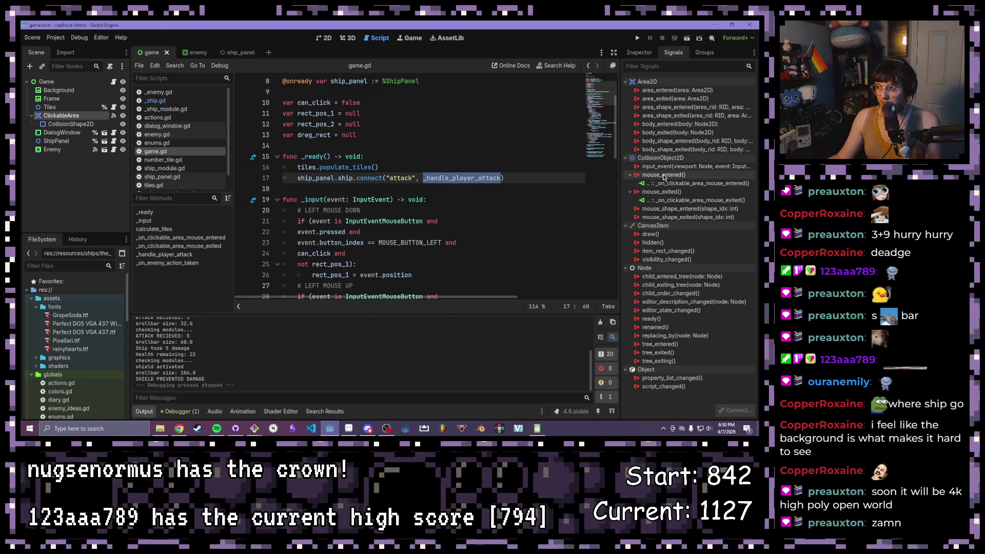
mouse_move(665, 177)
double_click(643, 198)
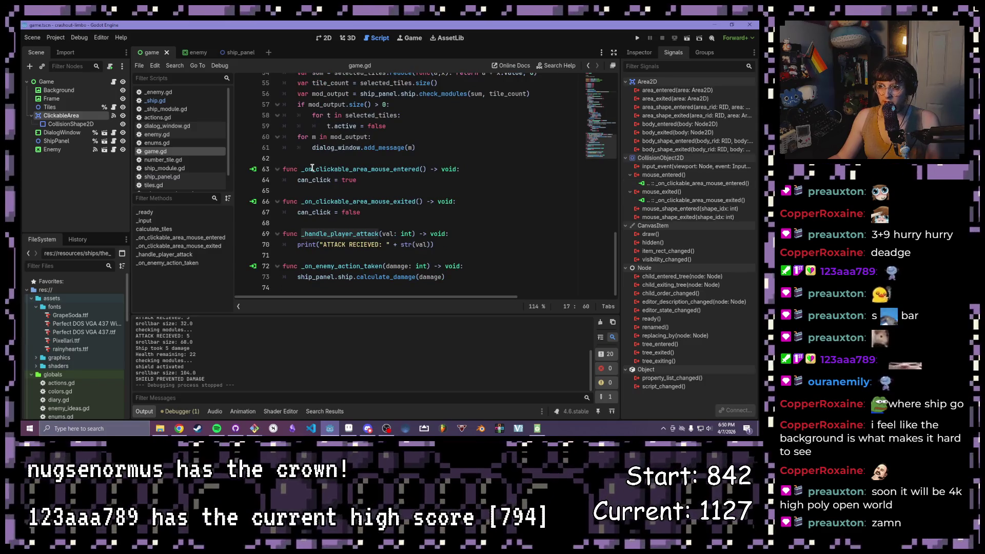
click(380, 211)
drag(380, 211, 261, 163)
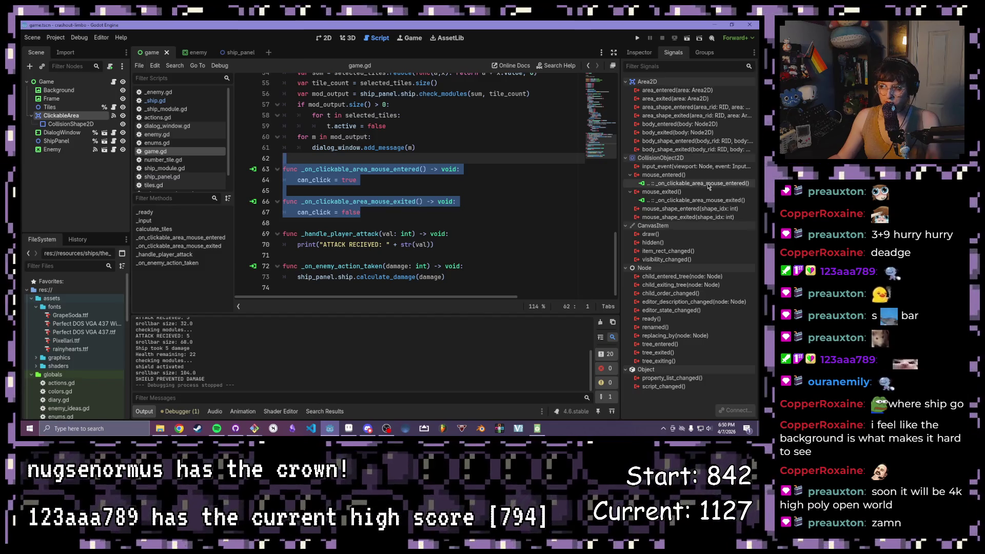
click(413, 180)
scroll(416, 234, up, 4)
scroll(416, 235, up, 10)
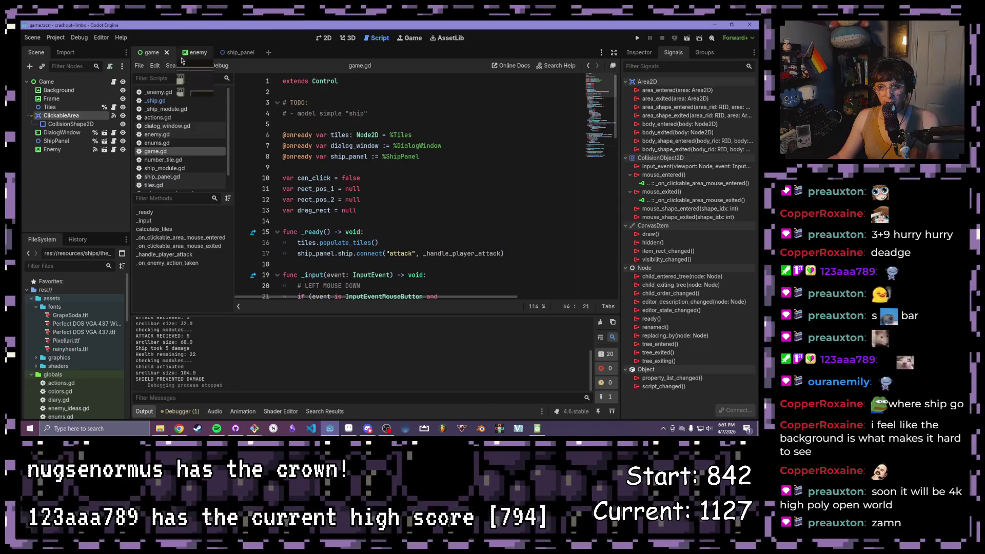
Step: Review the attack signal declaration and check_modules code in _ship.gd
click(155, 101)
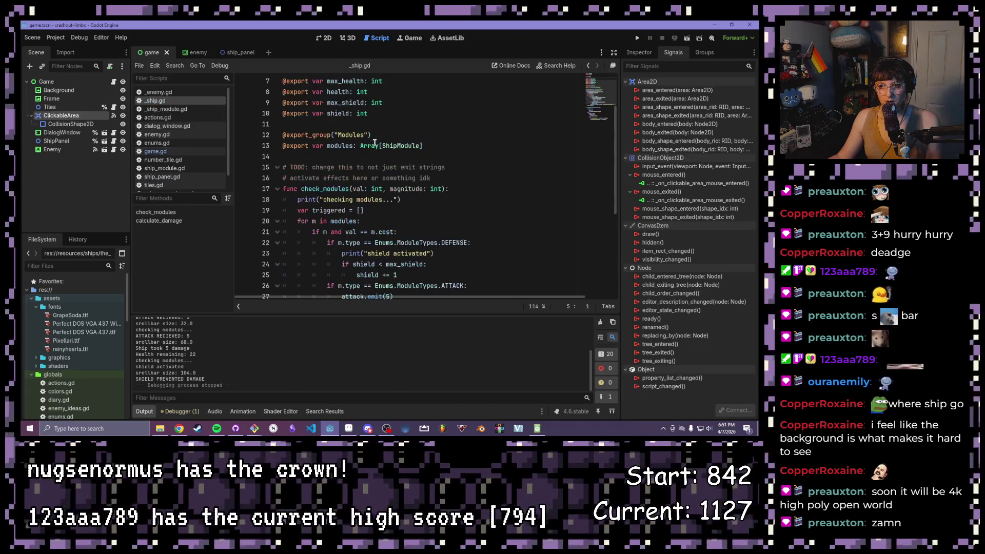
scroll(375, 143, up, 2)
drag(345, 119, 251, 116)
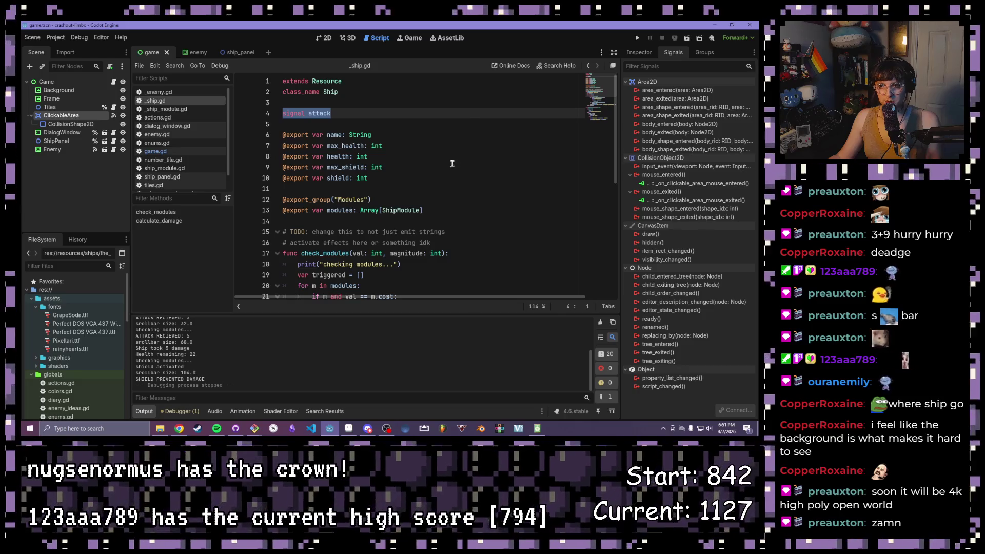
scroll(398, 136, down, 1)
scroll(398, 137, down, 7)
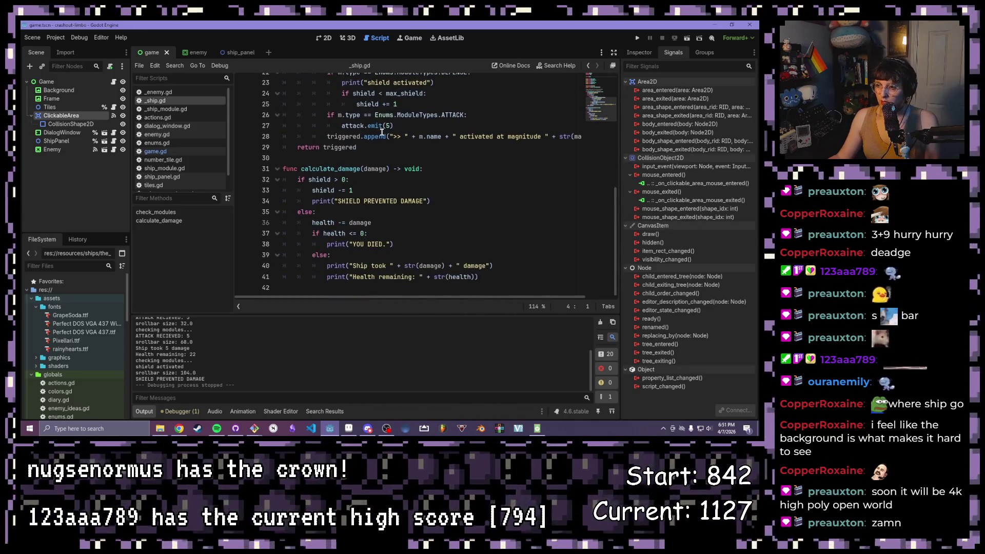
Step: Bring game.gd back with a wider code area, check _handle_player_attack, and go to the ShipPanel line
click(240, 54)
click(148, 151)
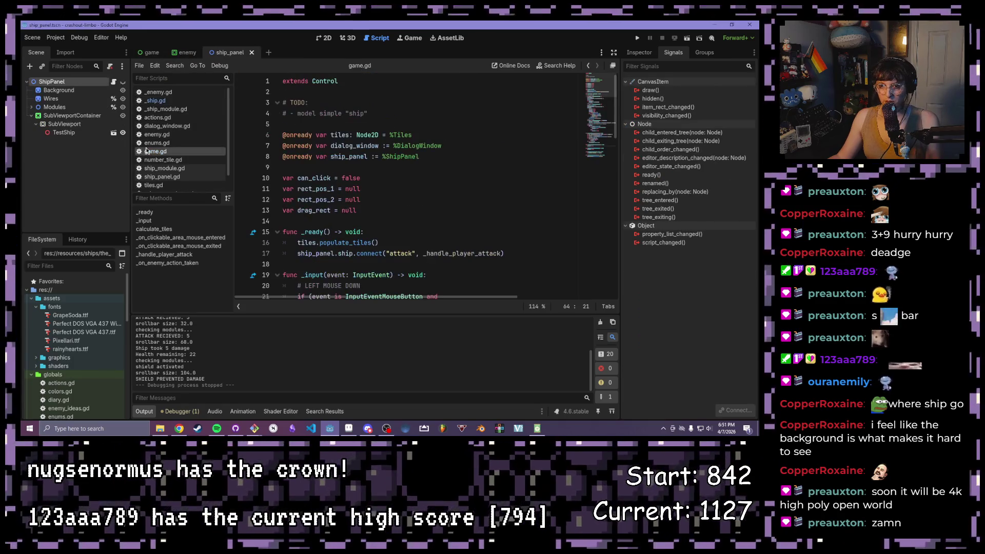
scroll(405, 189, down, 3)
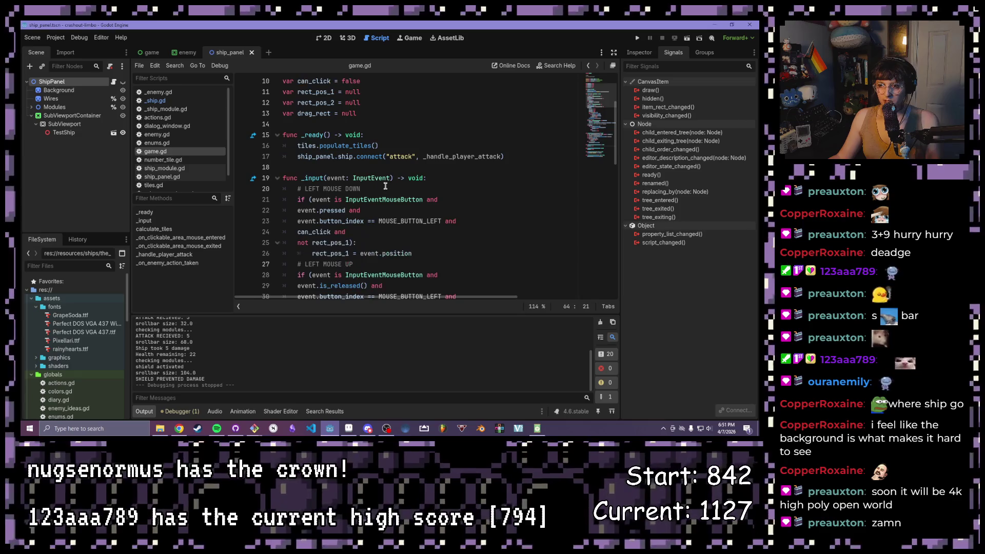
drag(234, 224, 198, 223)
click(164, 255)
click(416, 242)
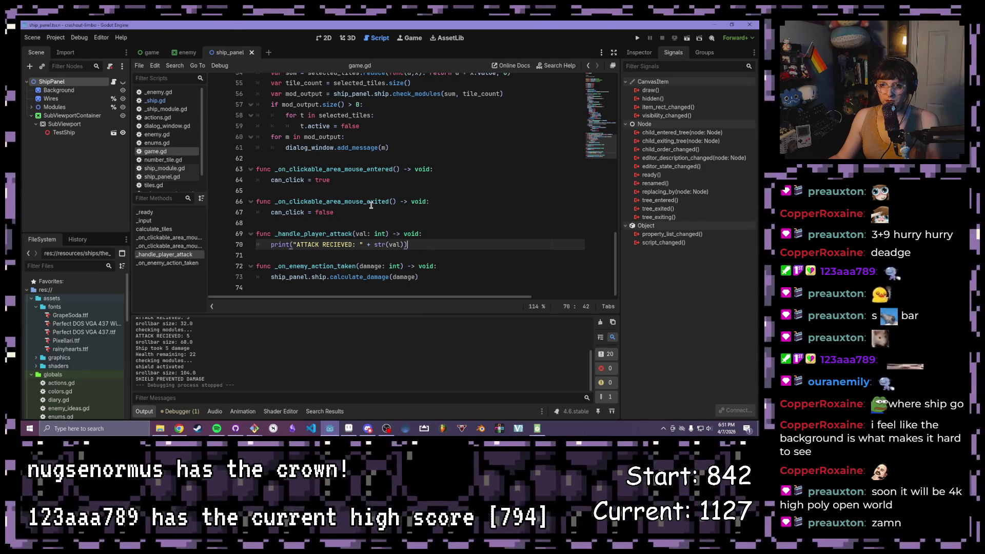
scroll(371, 204, up, 10)
key(ctrl+Tab)
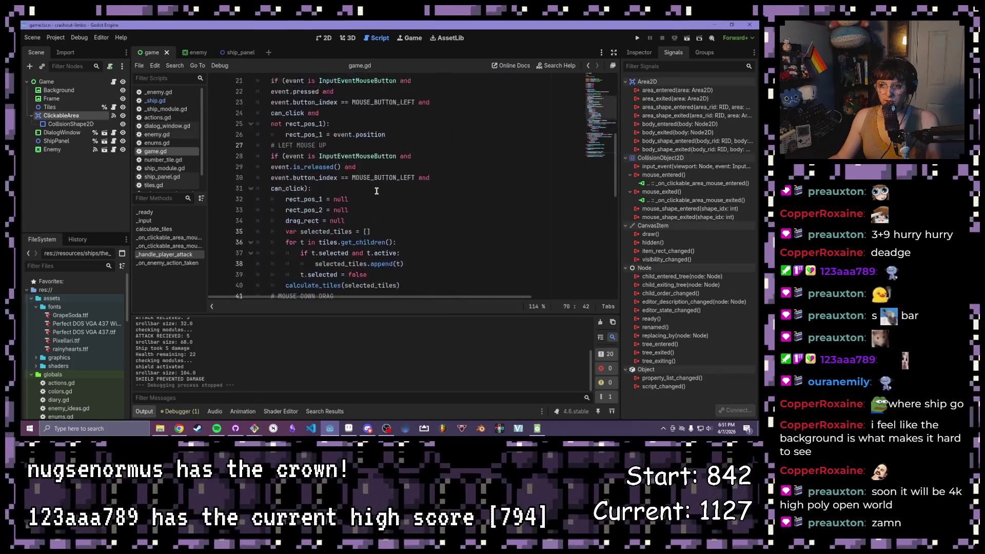
scroll(370, 189, up, 7)
click(403, 156)
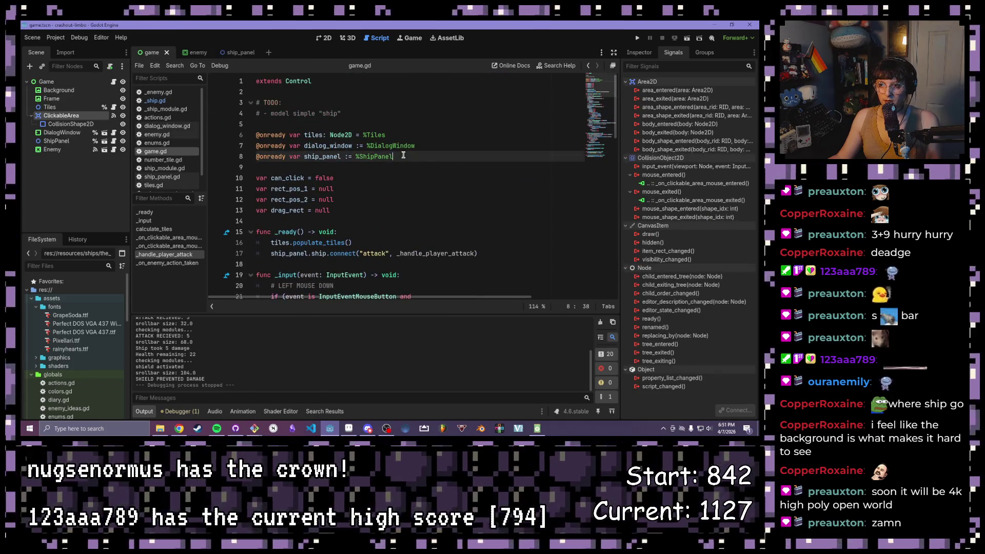
key(Return)
text(@onready var ee)
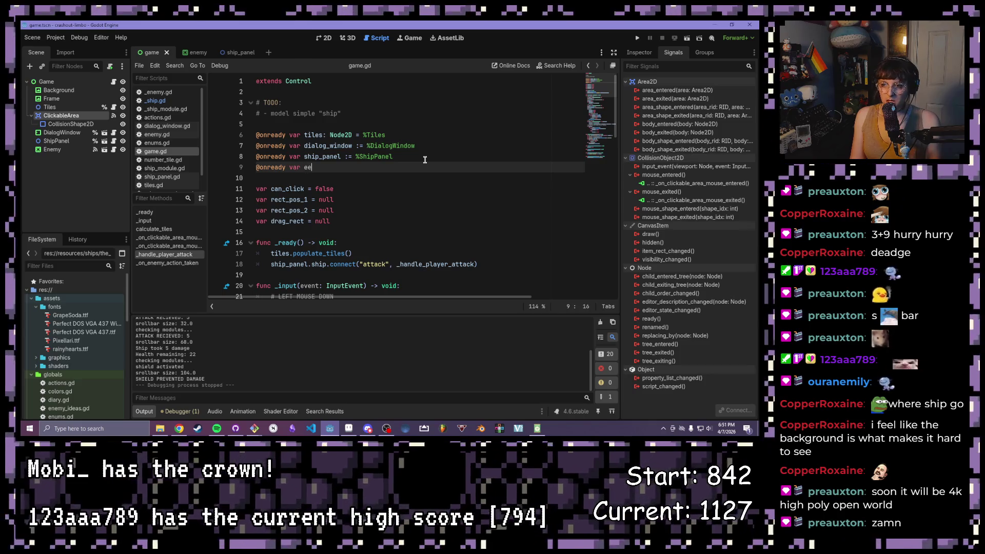
key(BackSpace)
text(nemy :)
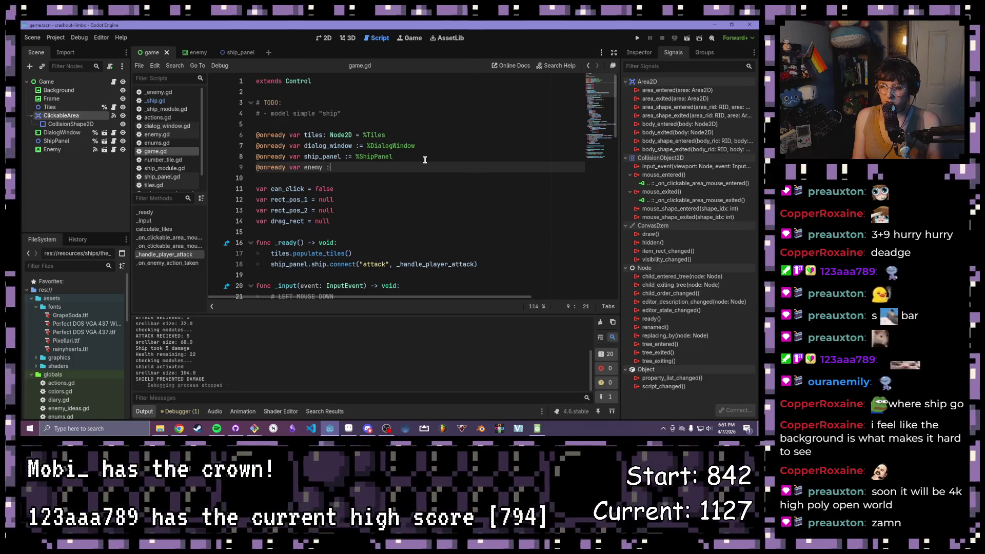
key(BackSpace)
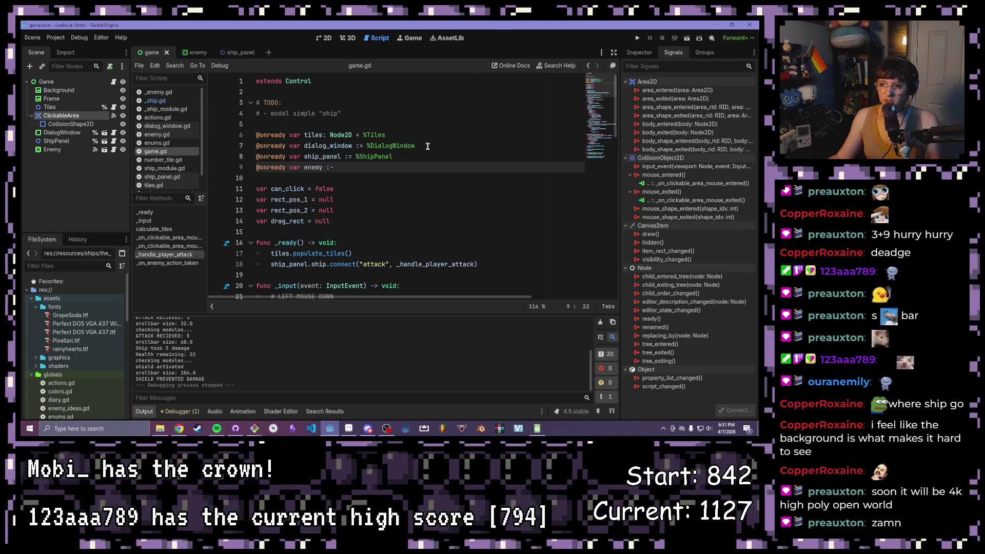
text(=)
Step: Set the Enemy node to Access as Unique Name, complete the line with %Enemy, and save
right_click(53, 149)
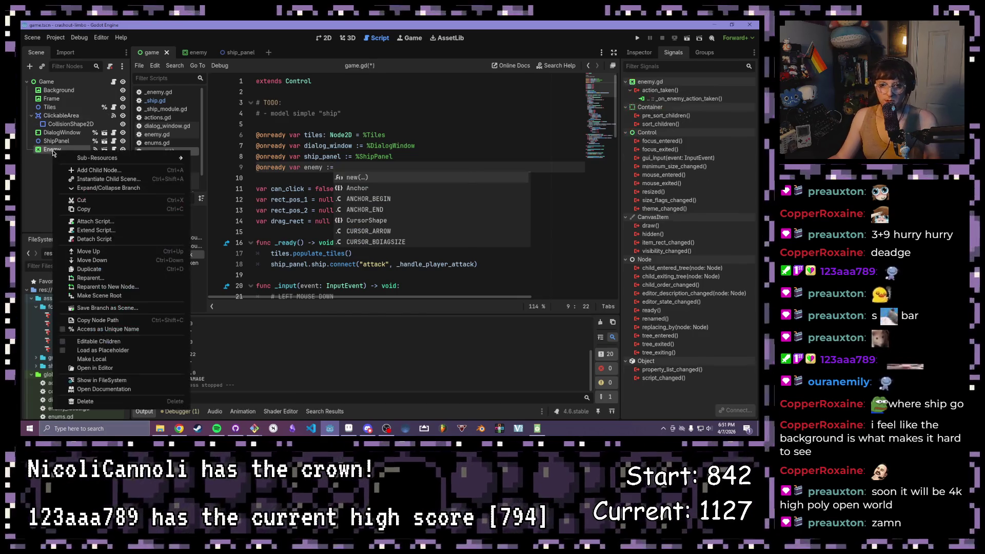
click(109, 329)
click(393, 167)
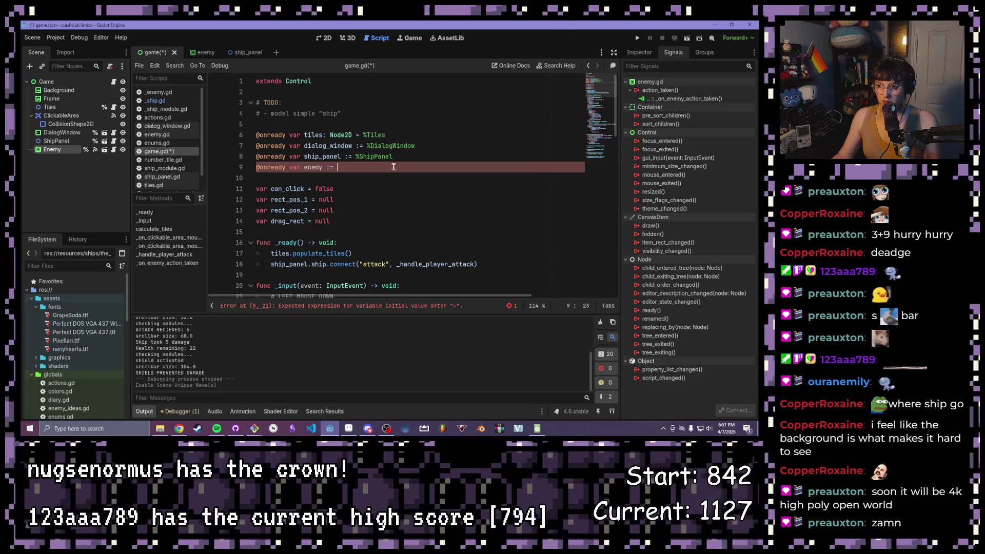
key(ctrl+space)
text(%Enemy)
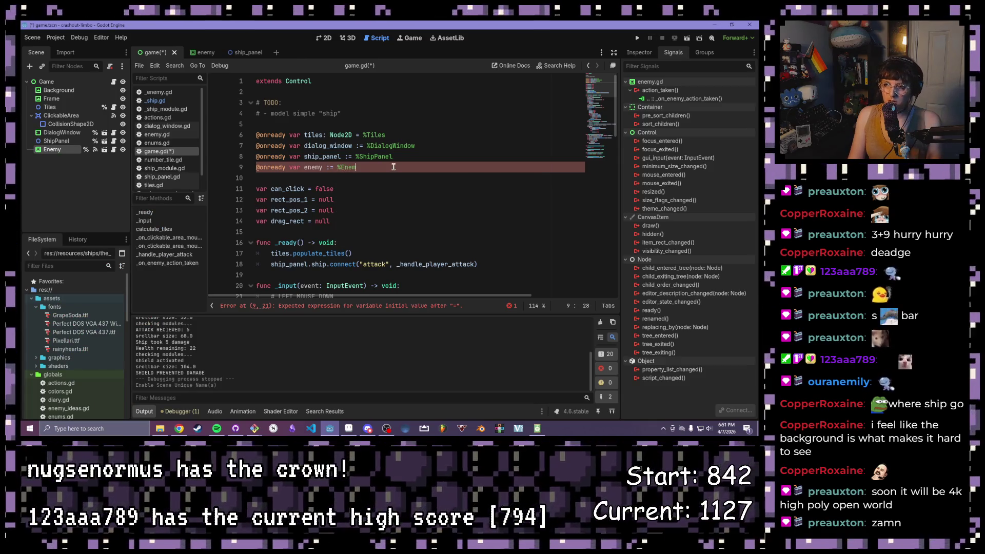
key(ctrl+s)
scroll(393, 167, down, 5)
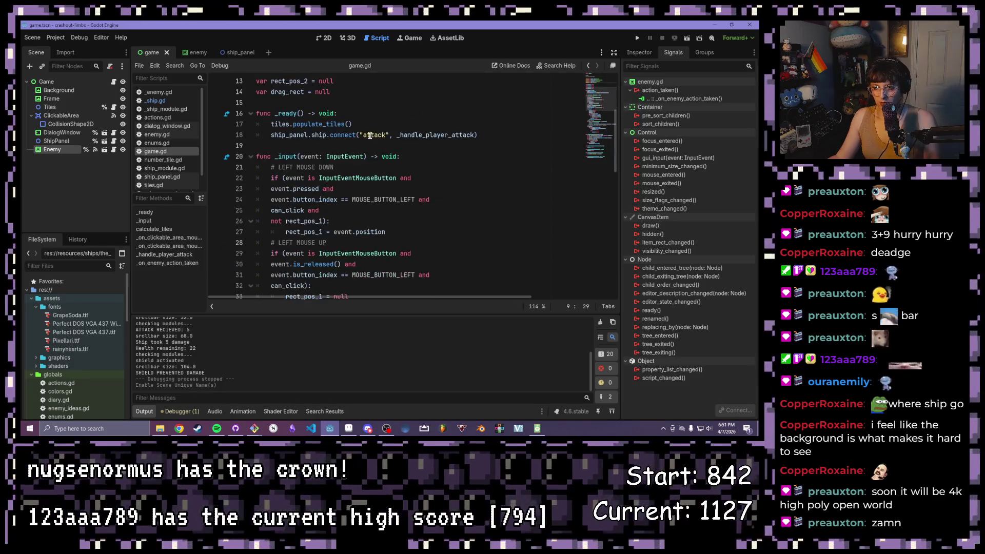
Step: Add a line under the ATTACK RECIEVED print and type enemy.enemy using autocomplete
scroll(324, 129, down, 13)
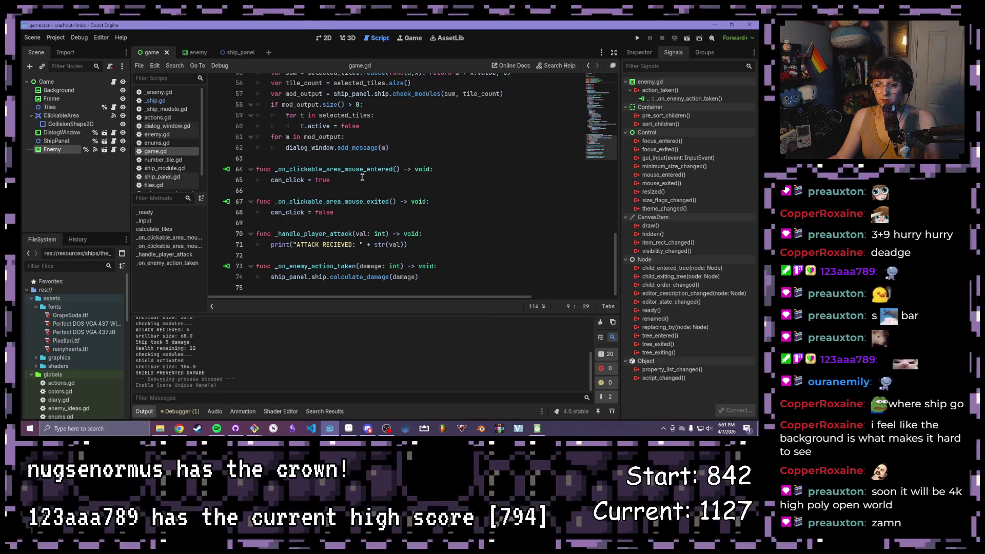
click(362, 178)
click(439, 242)
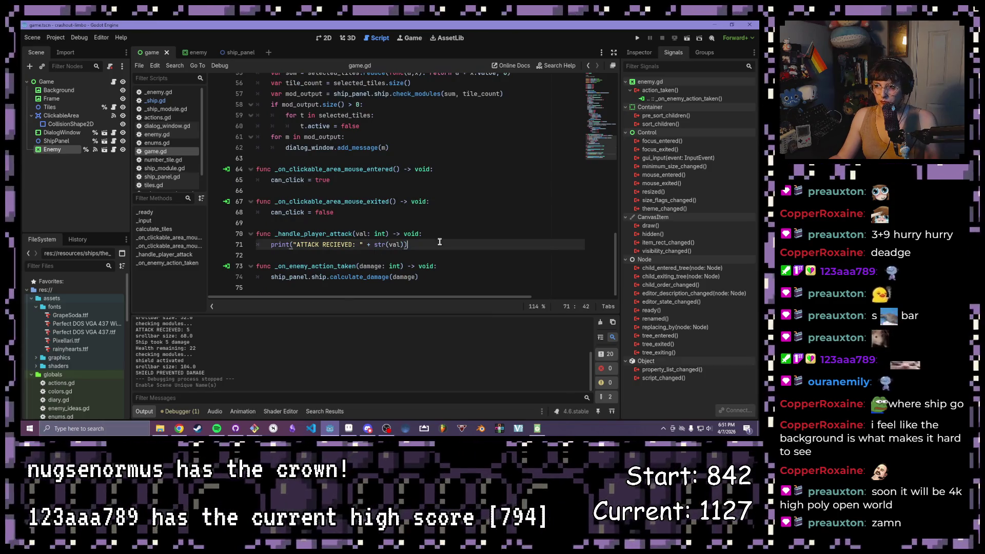
key(Return)
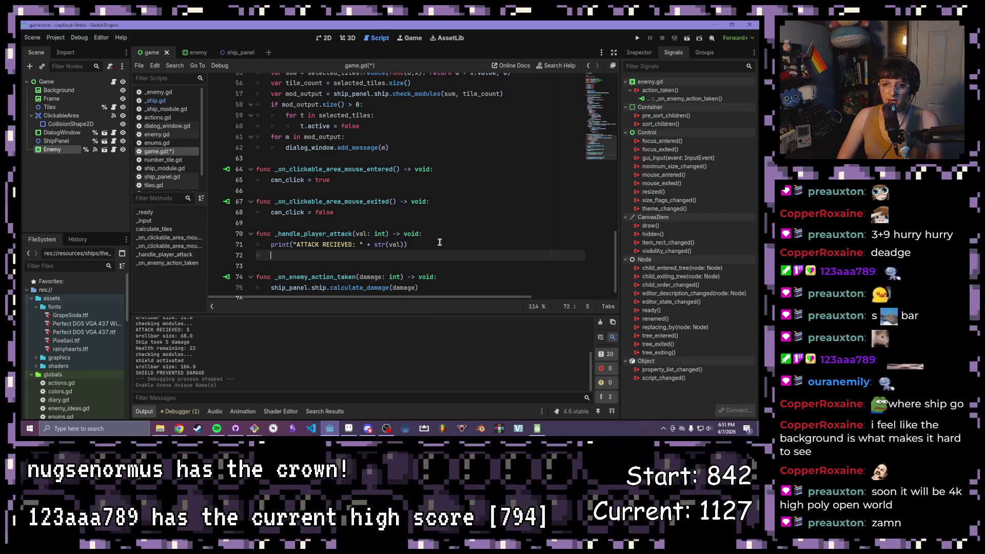
click(429, 245)
click(438, 237)
click(430, 247)
click(415, 253)
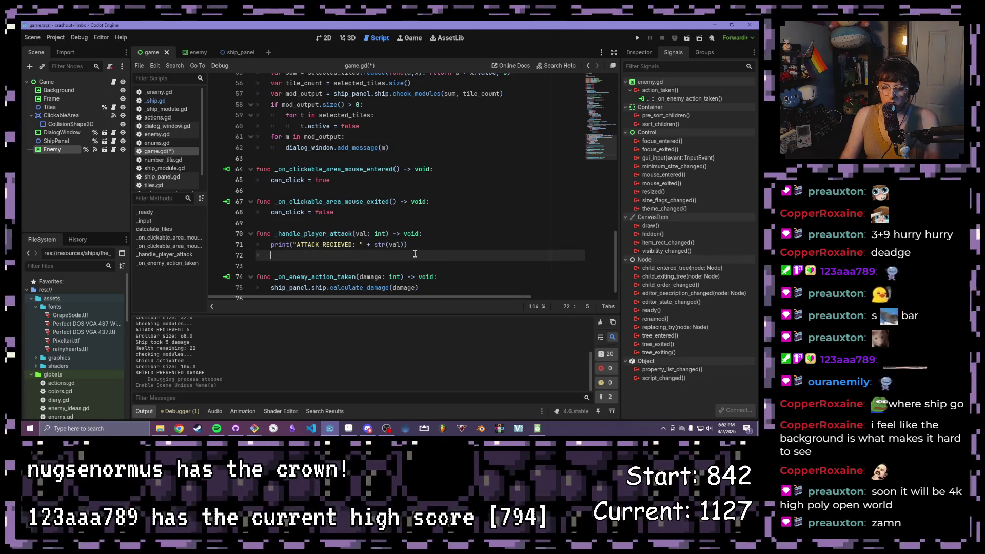
text(enem)
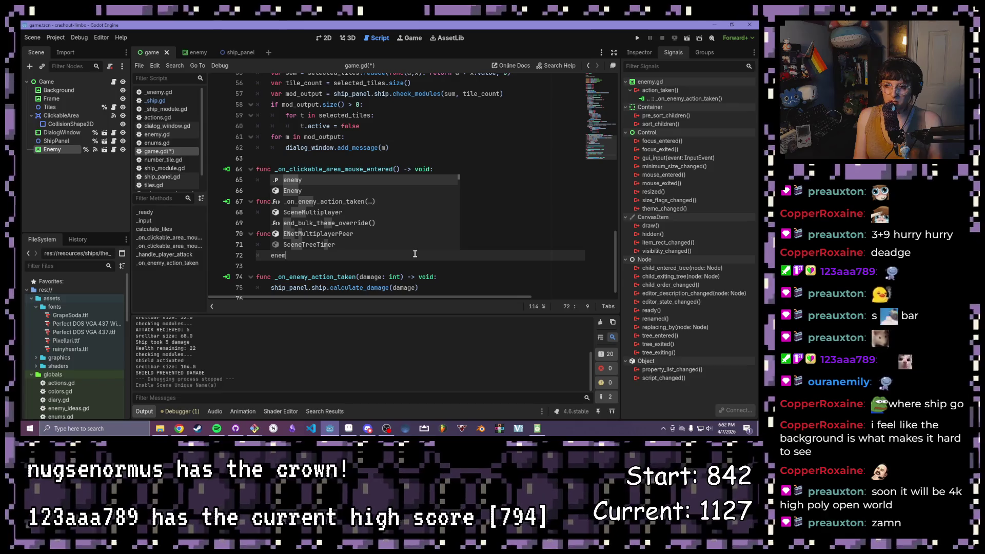
text(y.)
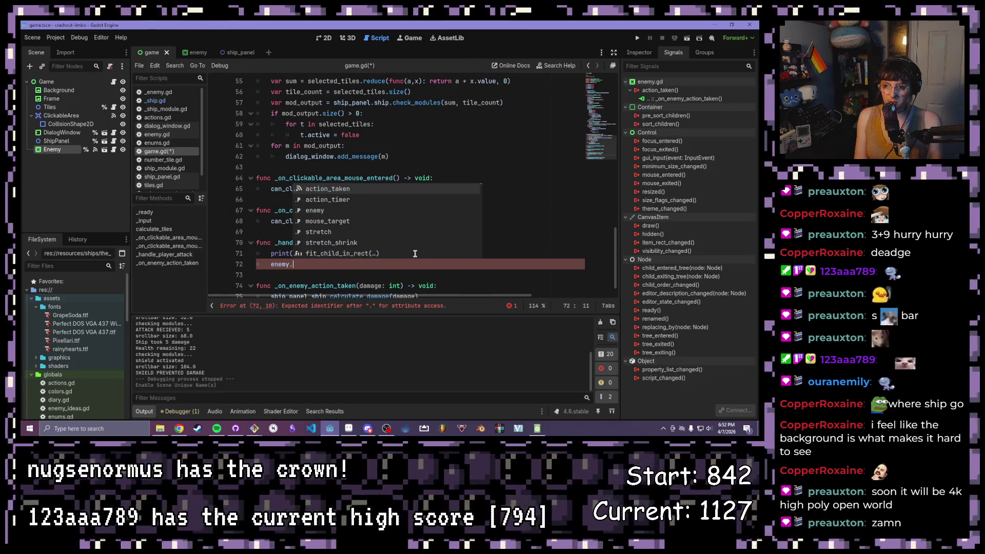
text(e)
key(Return)
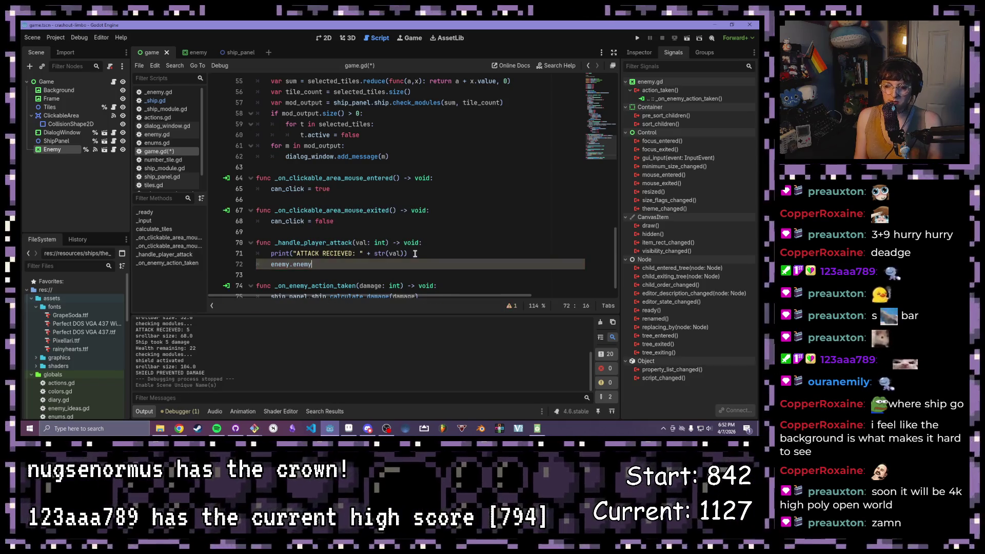
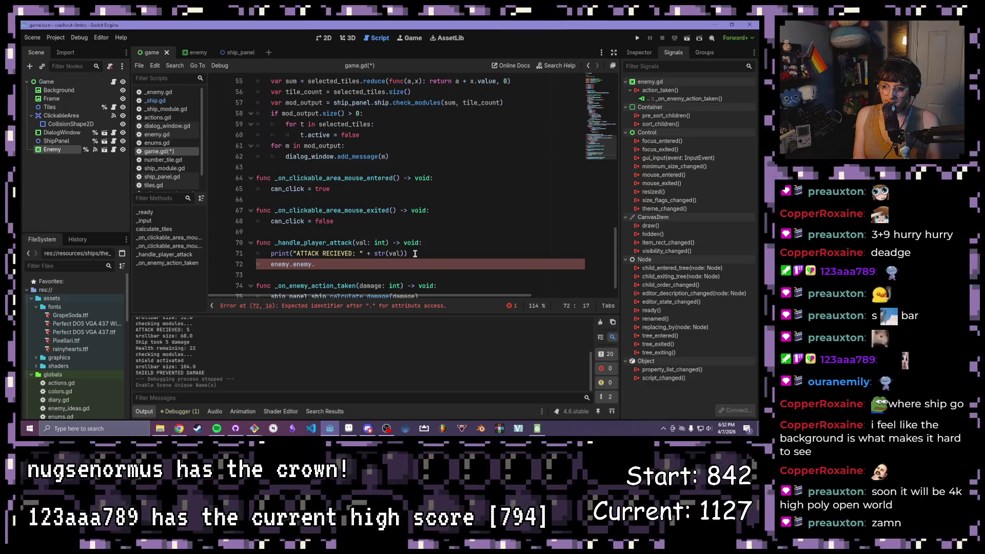
Step: Complete line 72 as enemy.enemy.take_damage(val) and save game.gd
text(take)
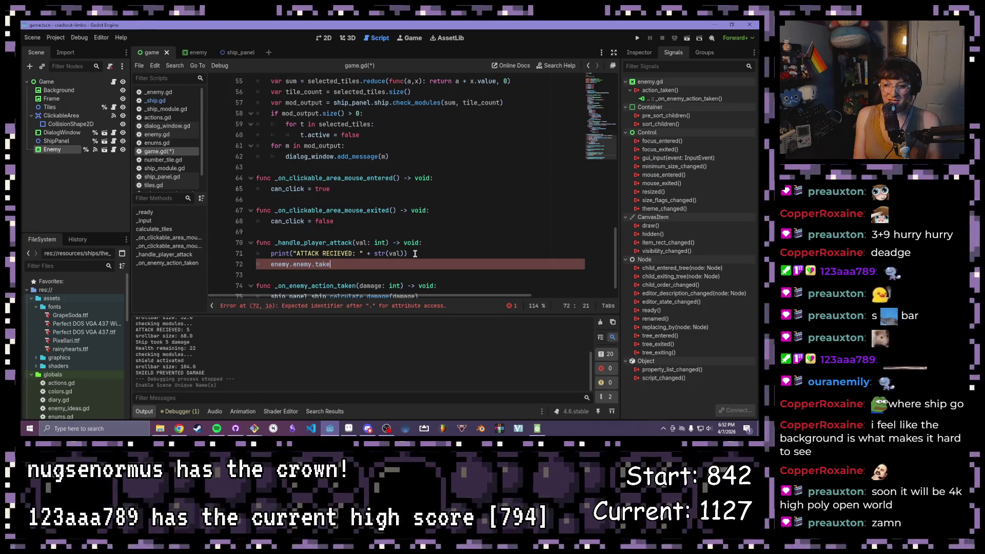
text(_damage()
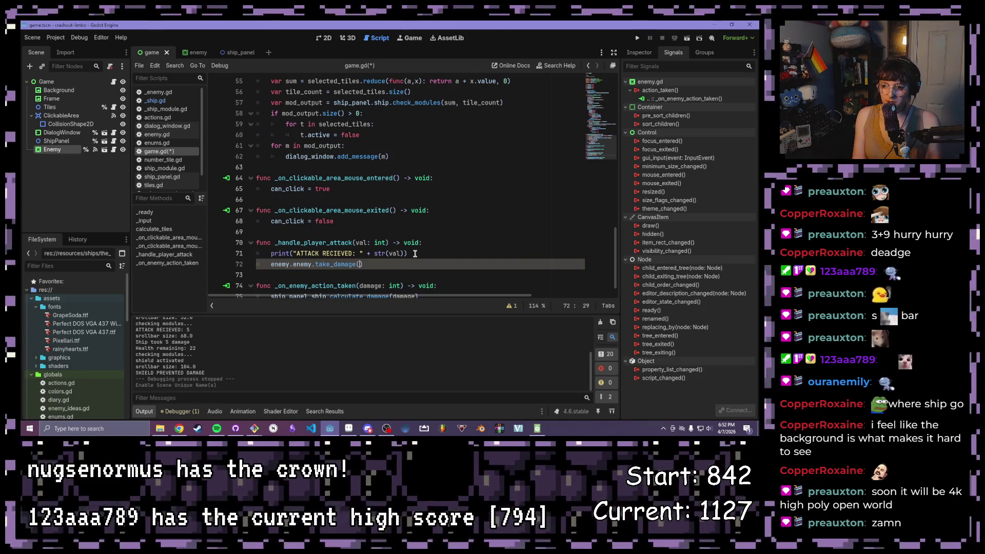
text(val))
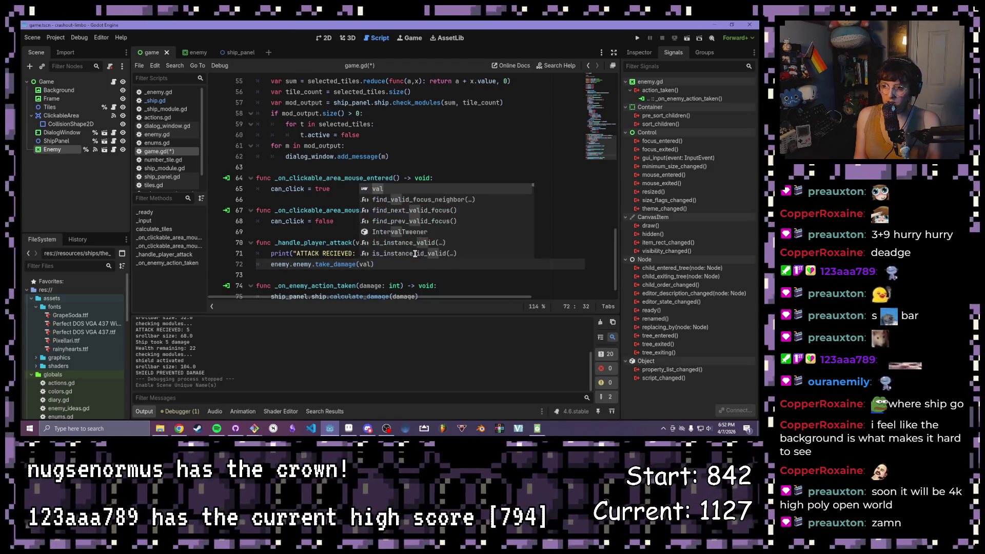
key(ctrl+s)
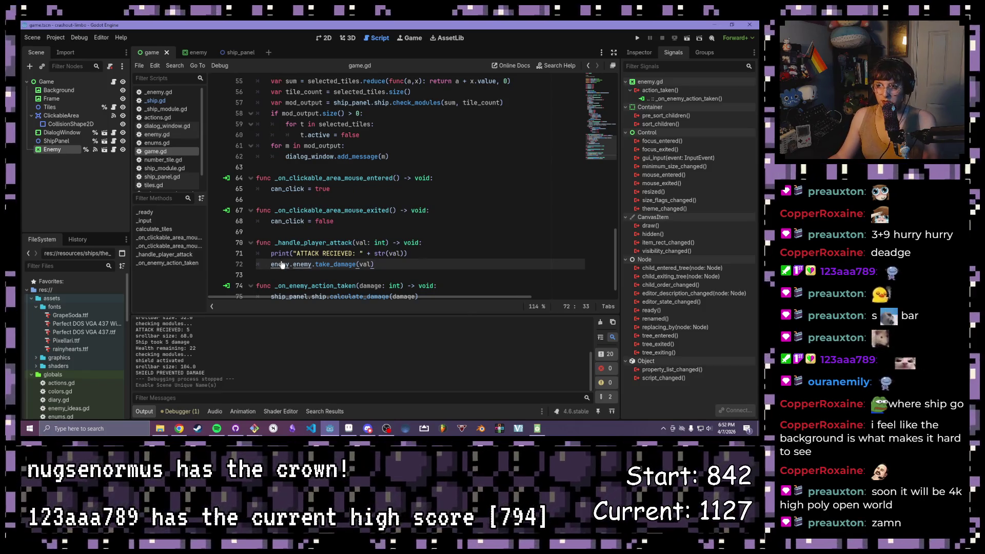
scroll(67, 329, down, 5)
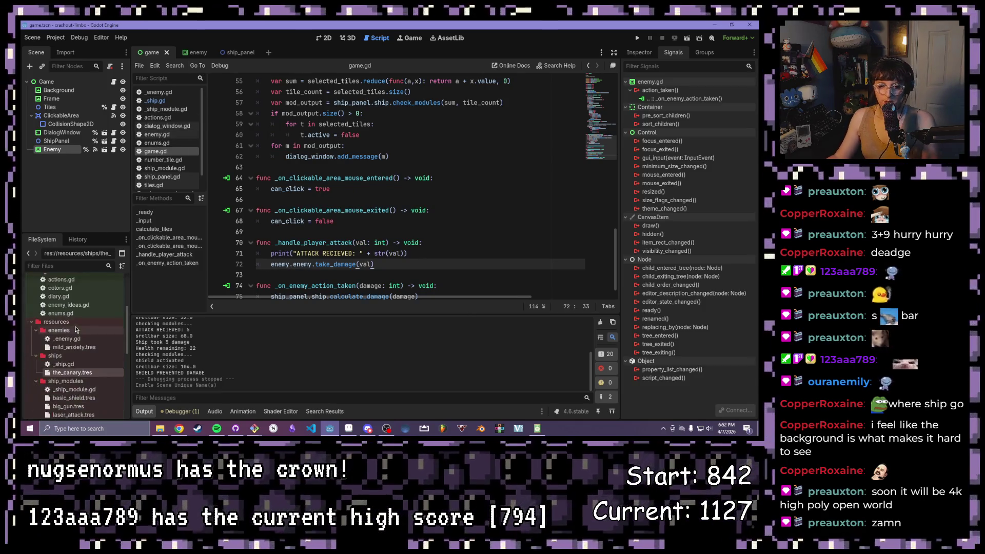
Step: In _enemy.gd, declare func take_damage(val: int) -> void: below the exported properties
double_click(67, 341)
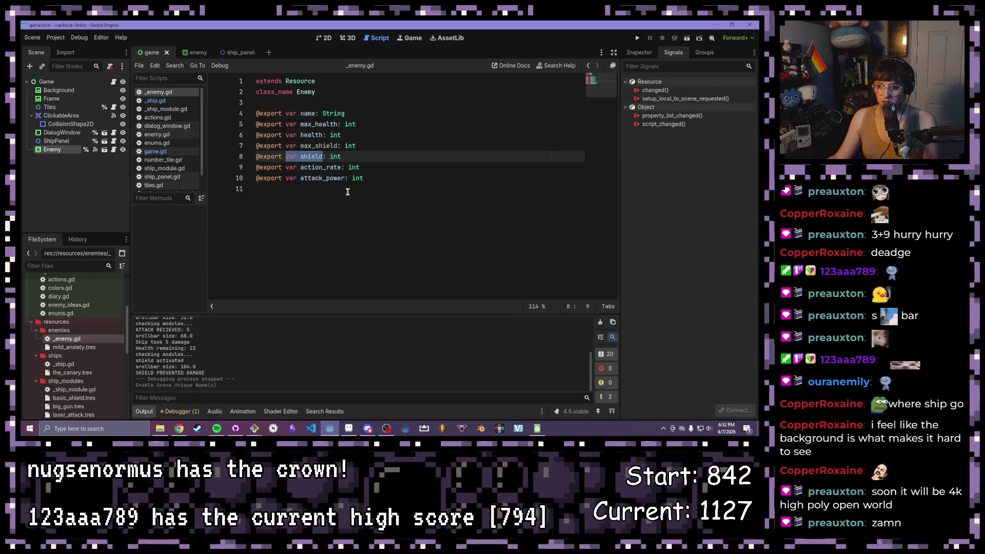
click(392, 199)
key(Return)
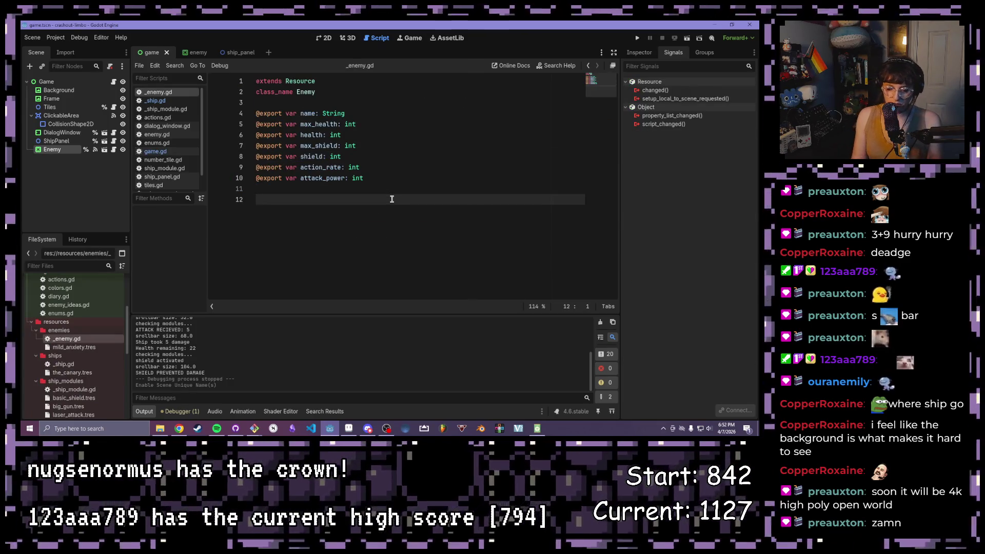
text(func take_damage)
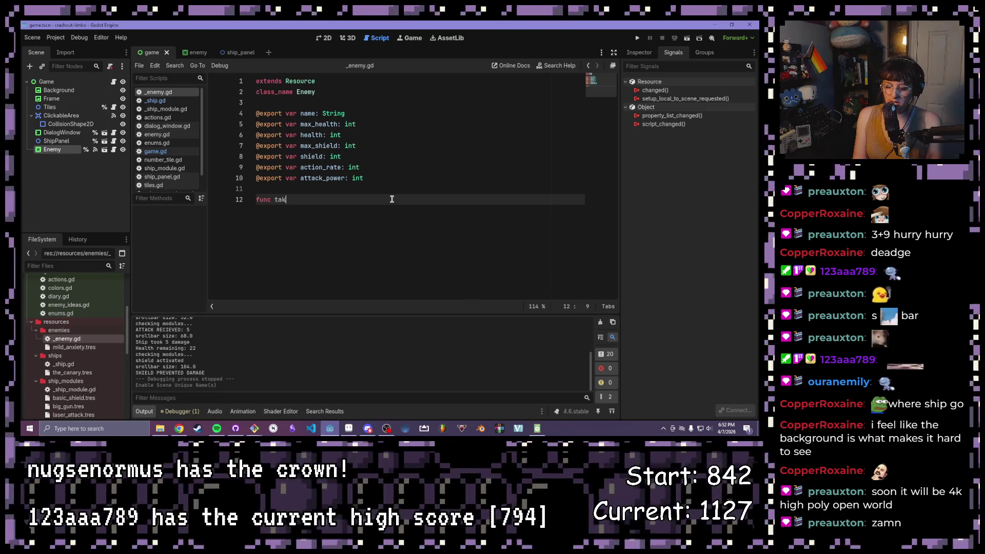
text(()
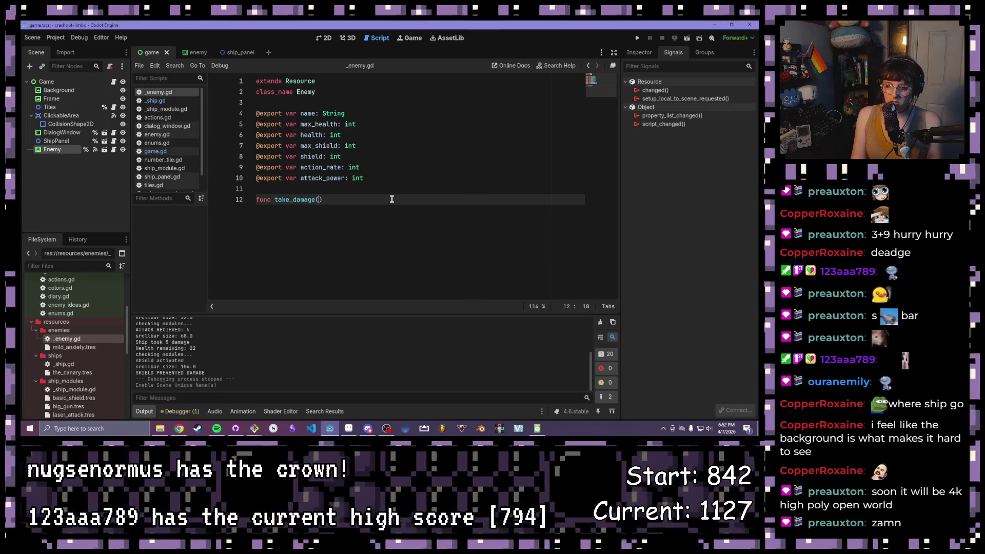
text(val: int) -)
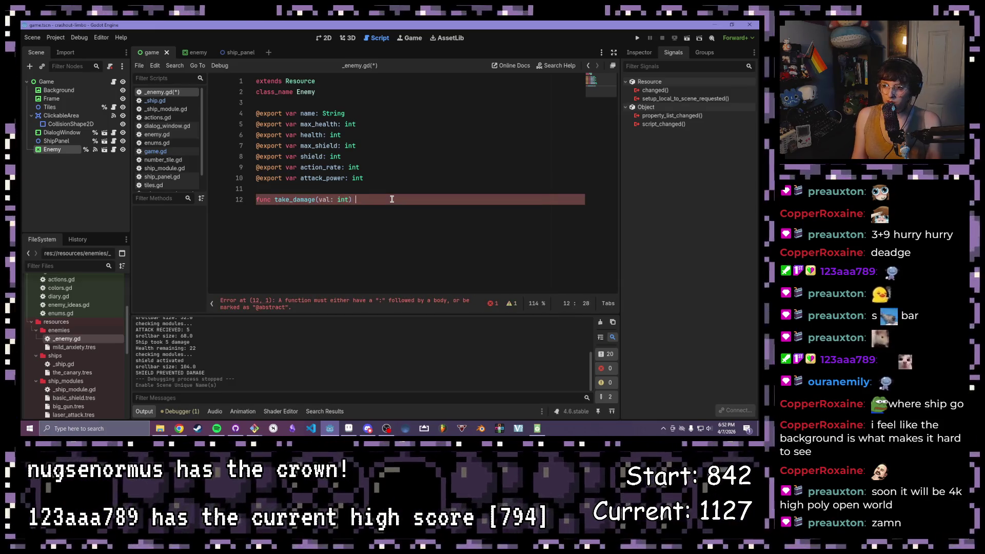
text(>)
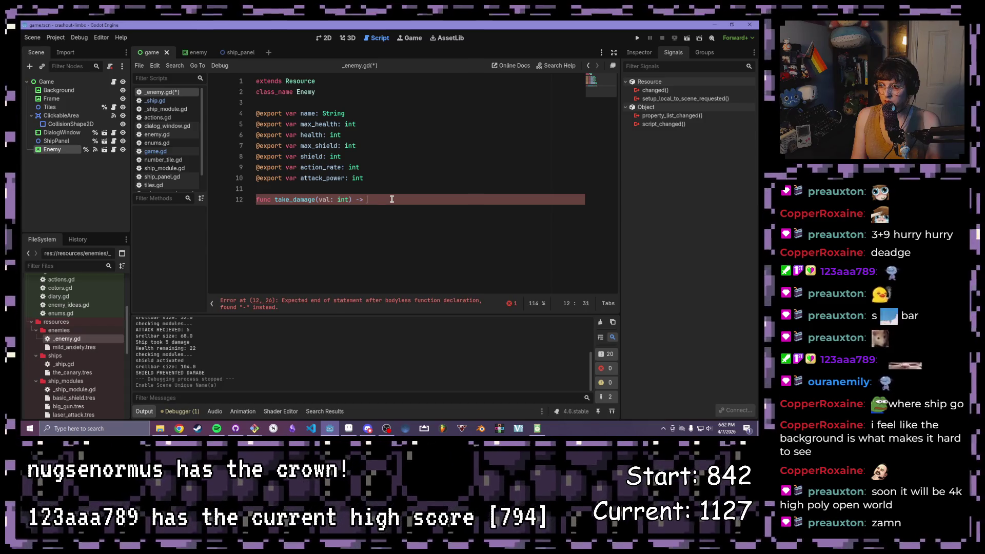
key(BackSpace)
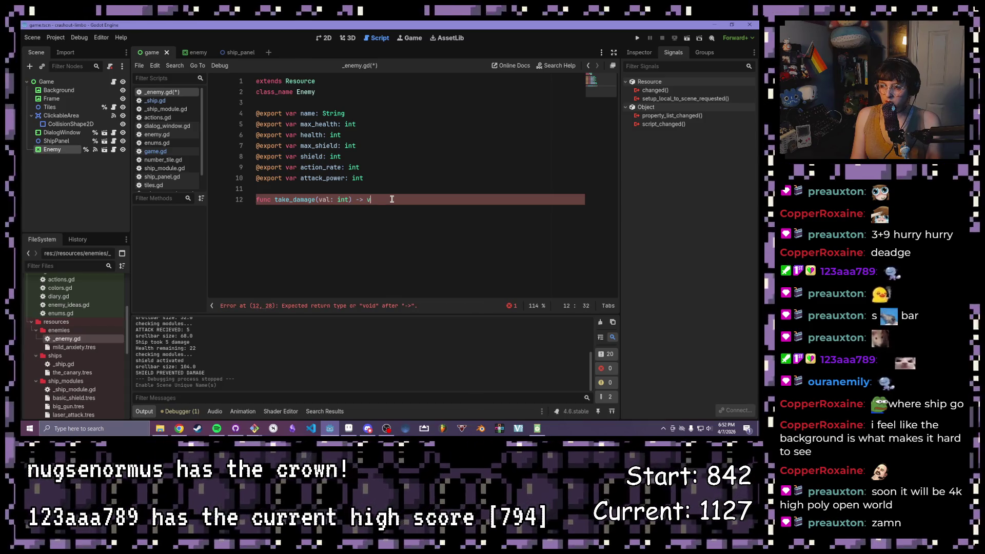
text(oid:)
key(Return)
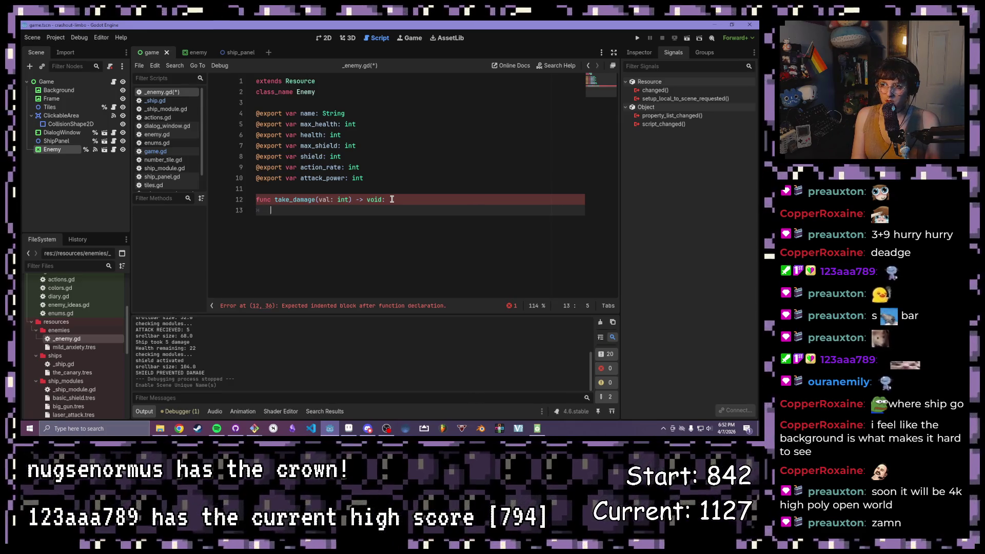
Step: Add an if shield > 0: check that does shield -= 1
text(if)
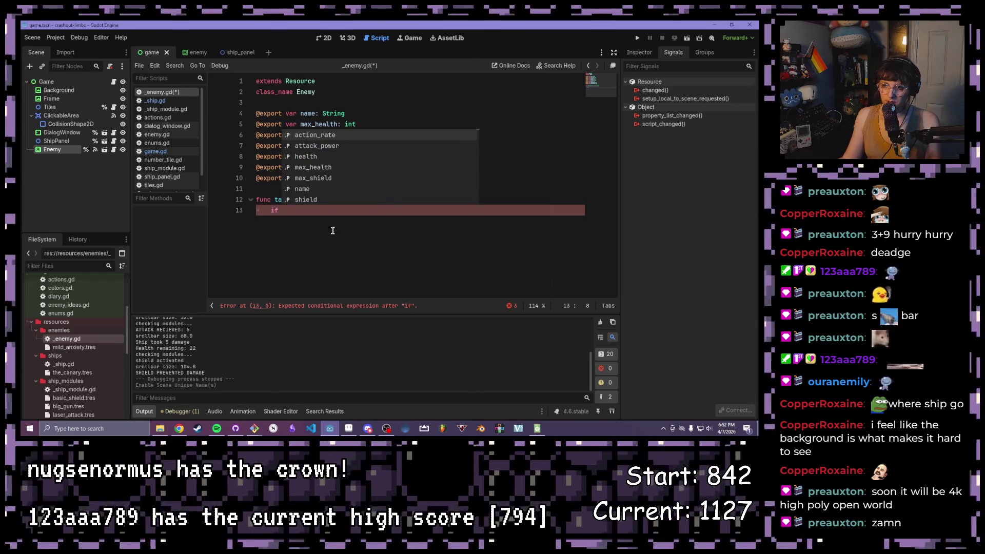
text( shi)
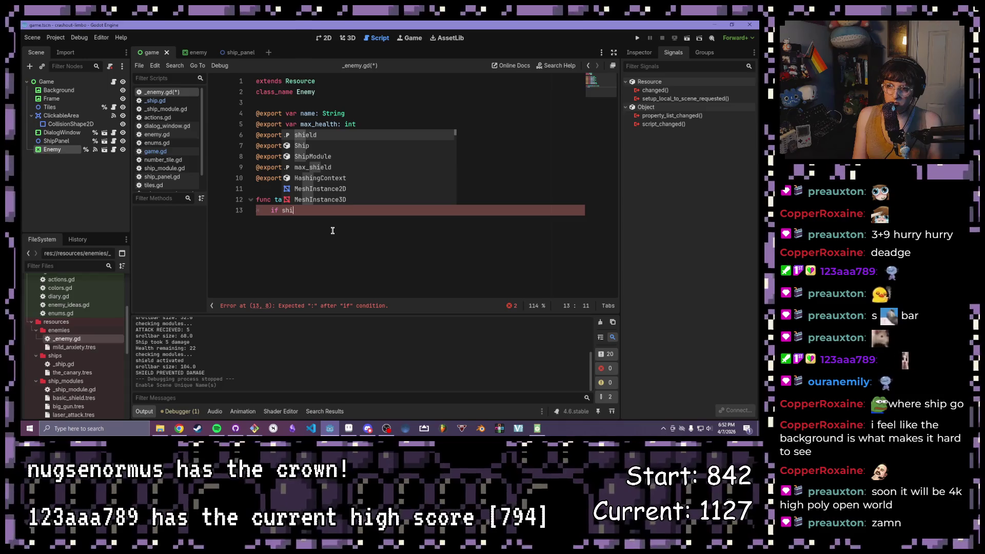
text(eld )
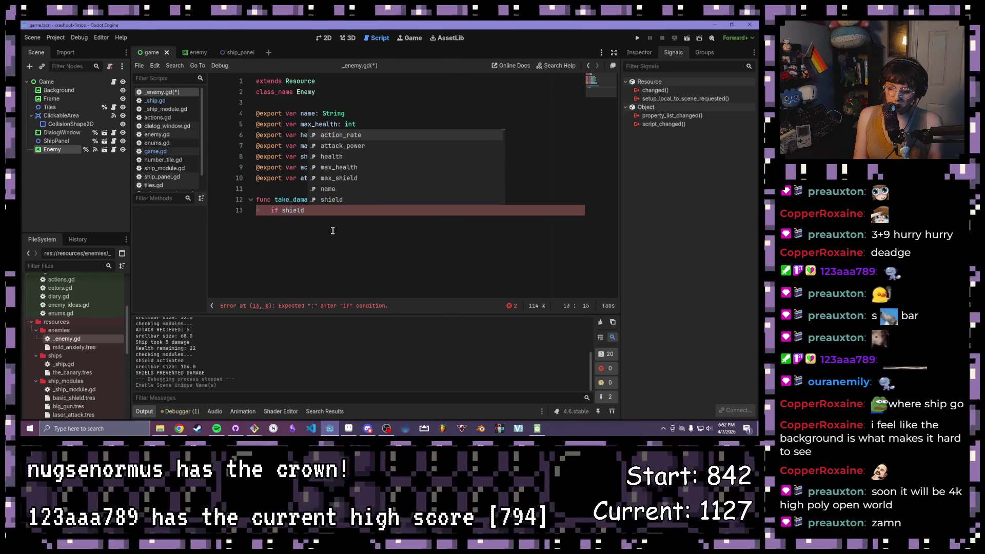
text(> 0:)
key(Return)
text(shield )
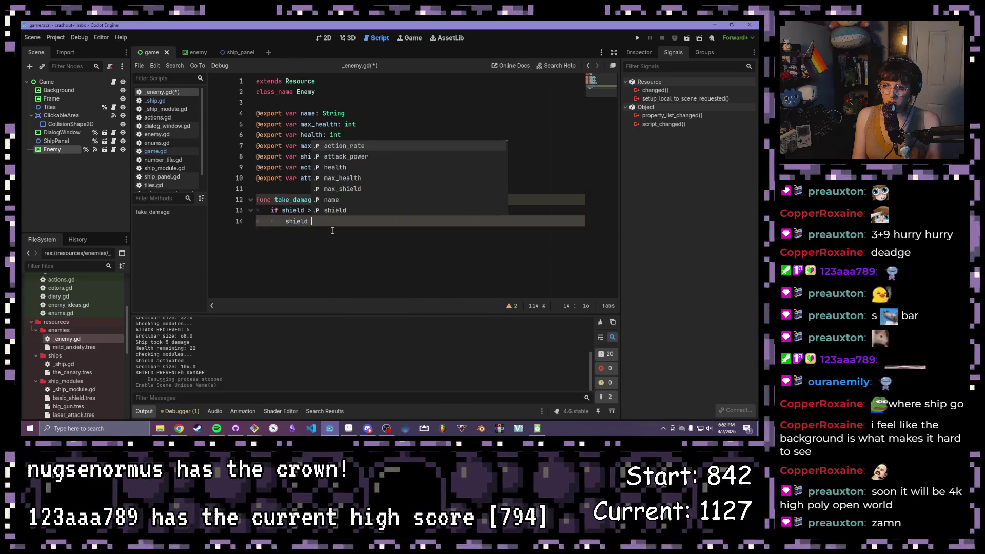
text(-= 1)
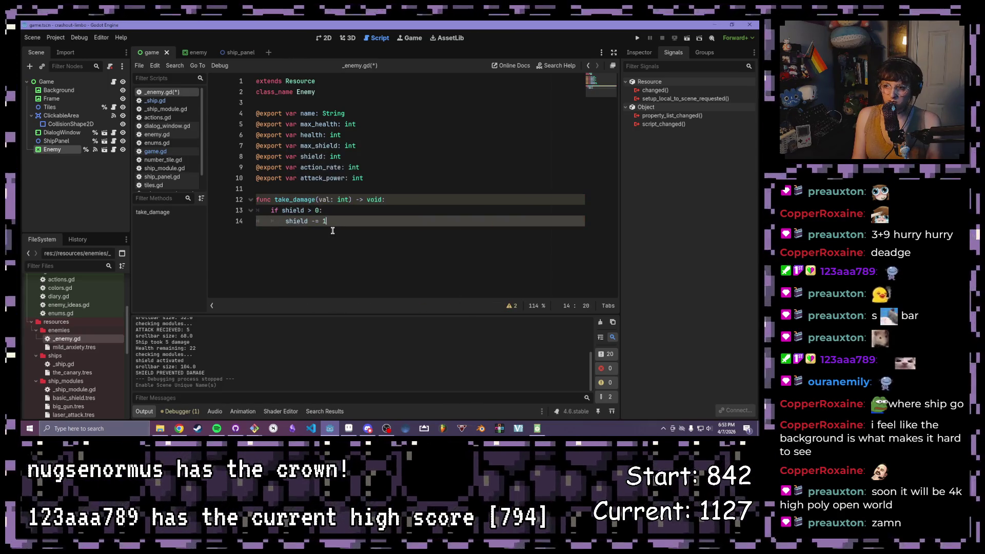
key(Return)
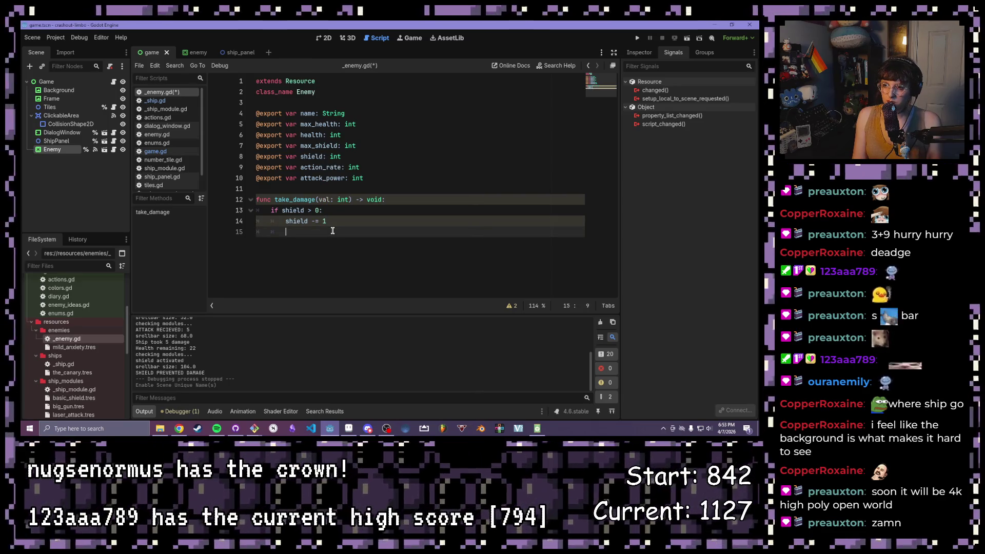
Step: Add an else: branch to the shield check that does health -= val
key(BackSpace)
text(else:)
key(Return)
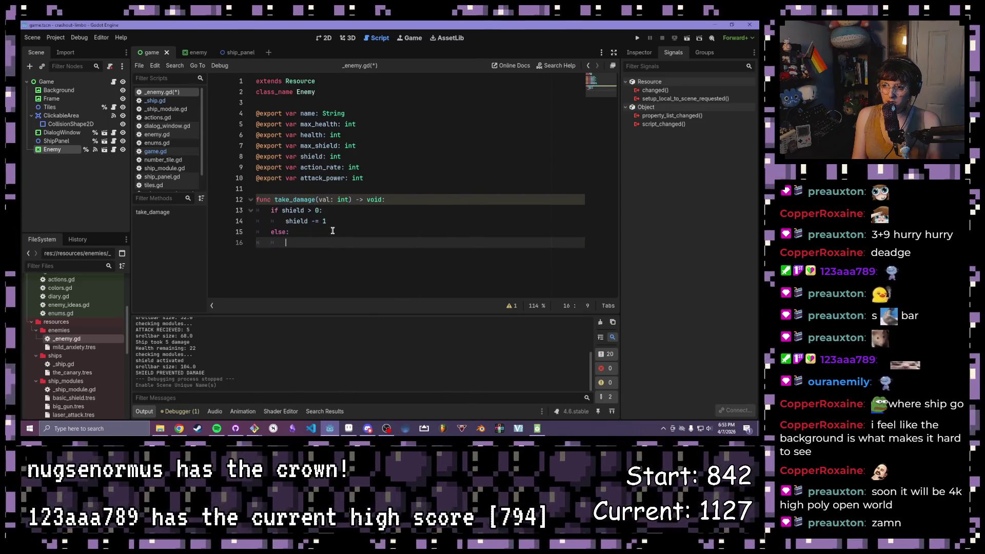
text(hea)
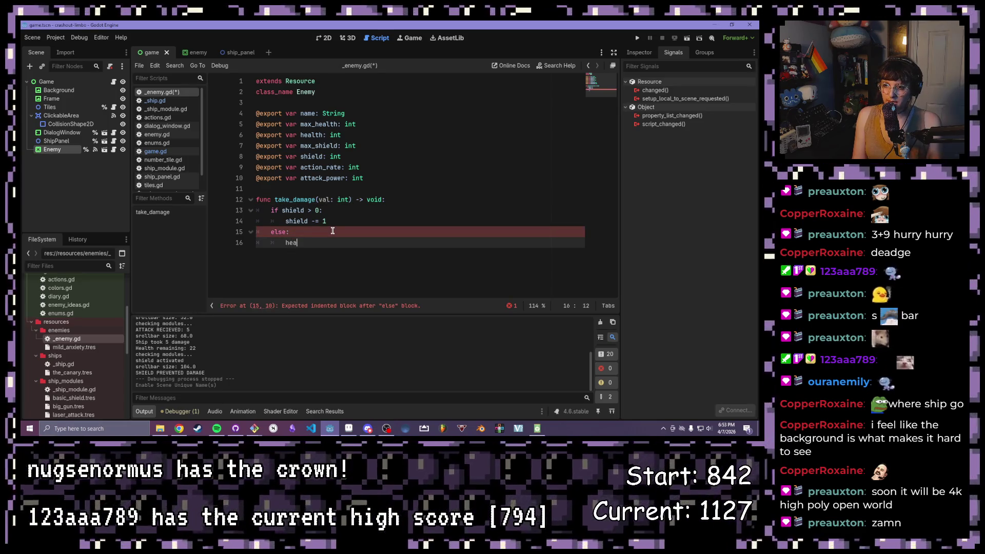
text(lth -= val)
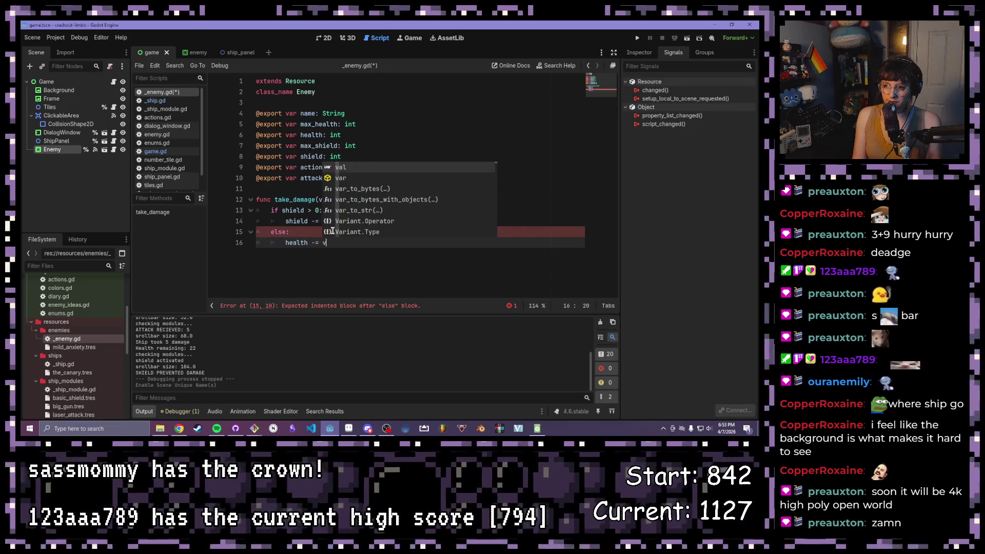
key(Escape)
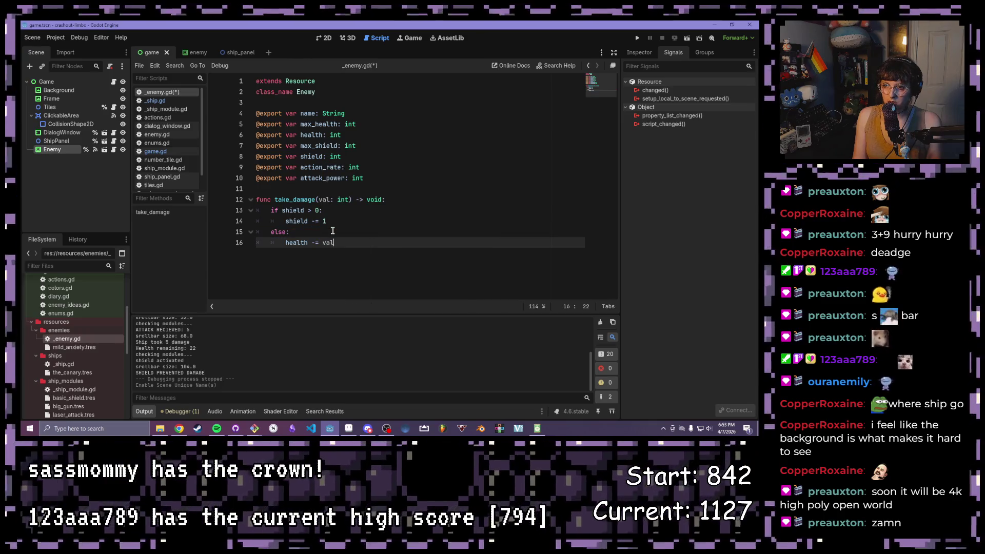
key(Return)
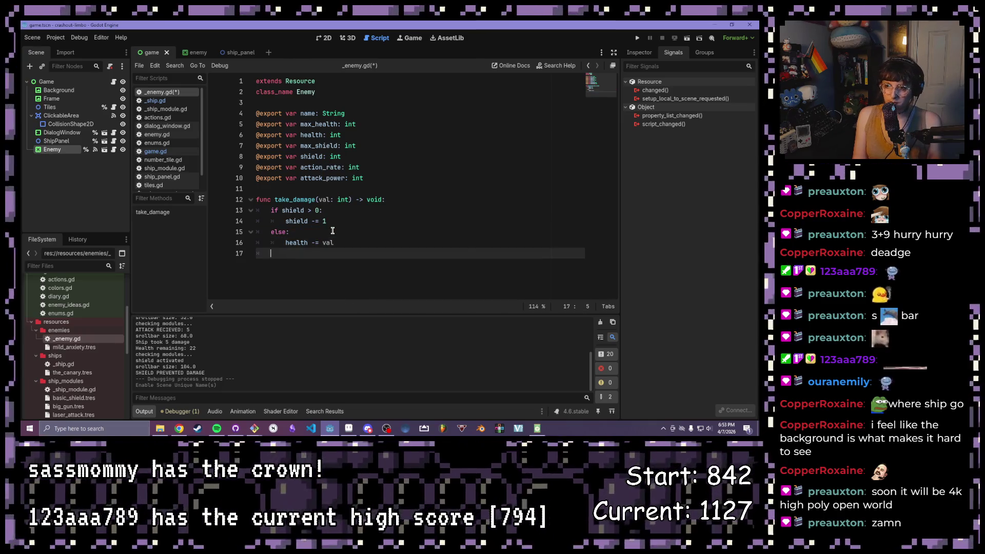
Step: Add if health <= 0: printing "ENEMEY DEAD." and save the enemy script
text(if health <)
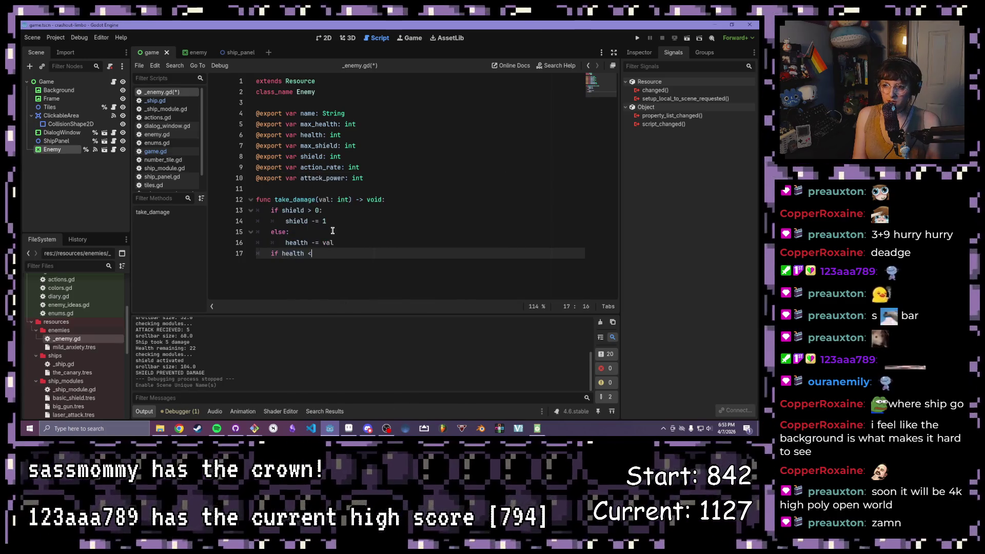
text(= 0)
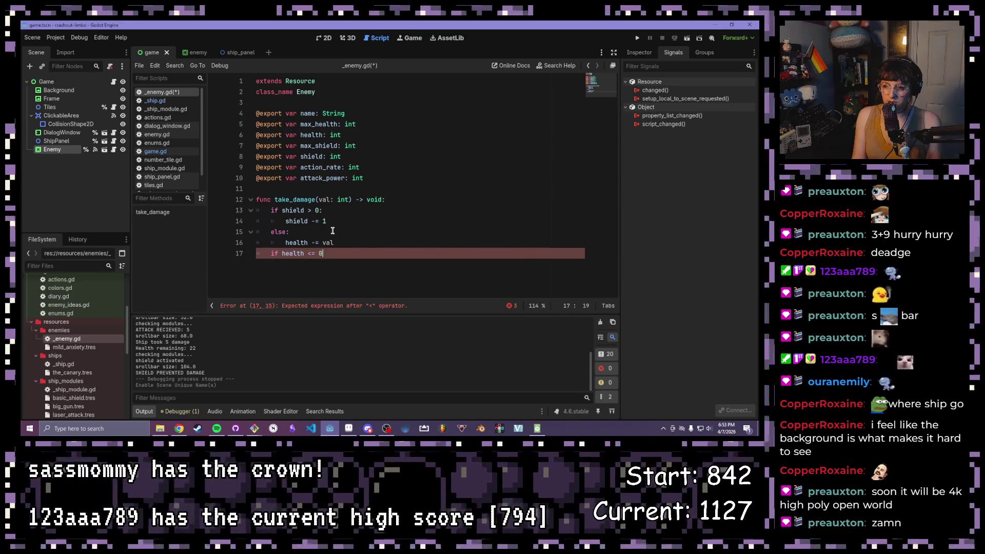
text(:)
key(Return)
text(print()
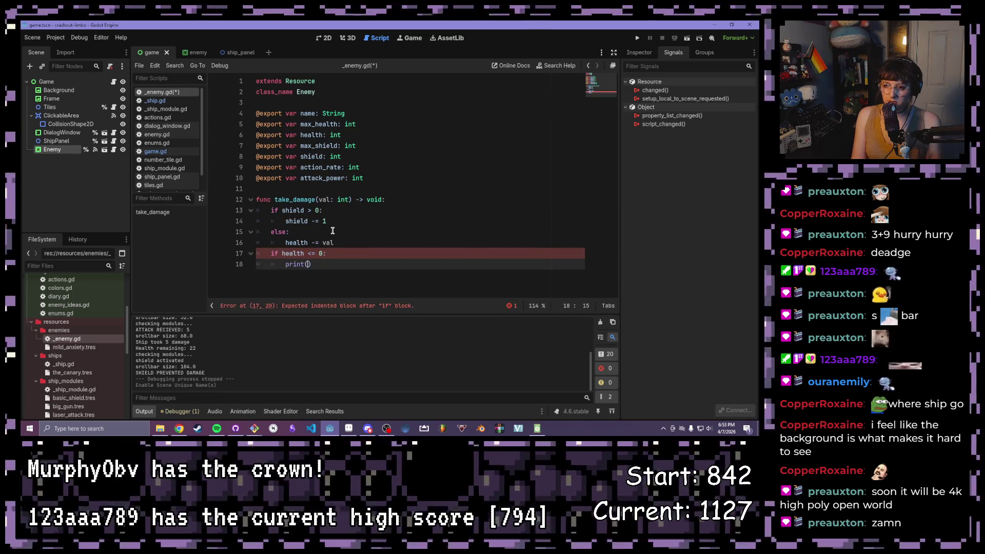
text("ENEM)
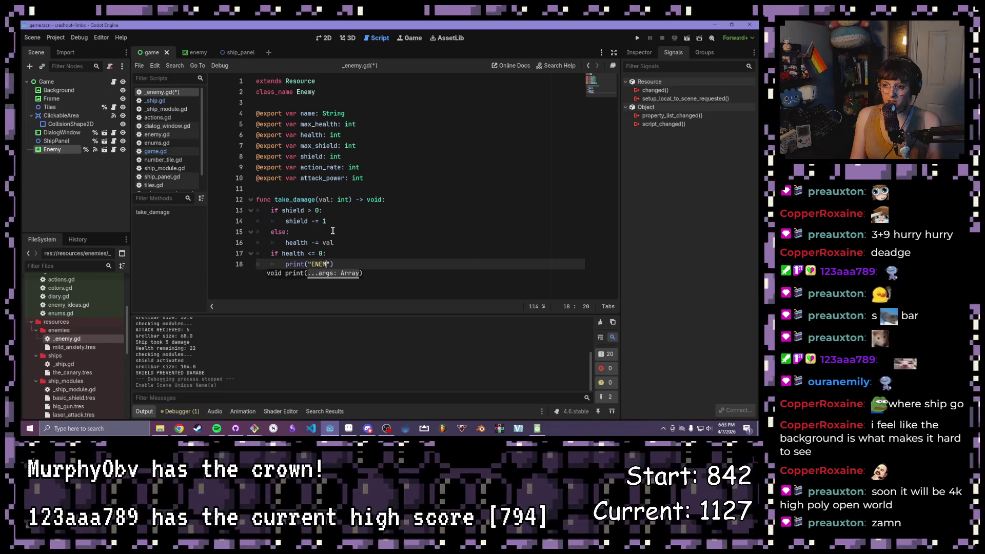
text(EY DEAD.)
key(ctrl+s)
mouse_move(364, 264)
mouse_down()
mouse_move(202, 226)
mouse_move(192, 198)
mouse_up()
click(392, 270)
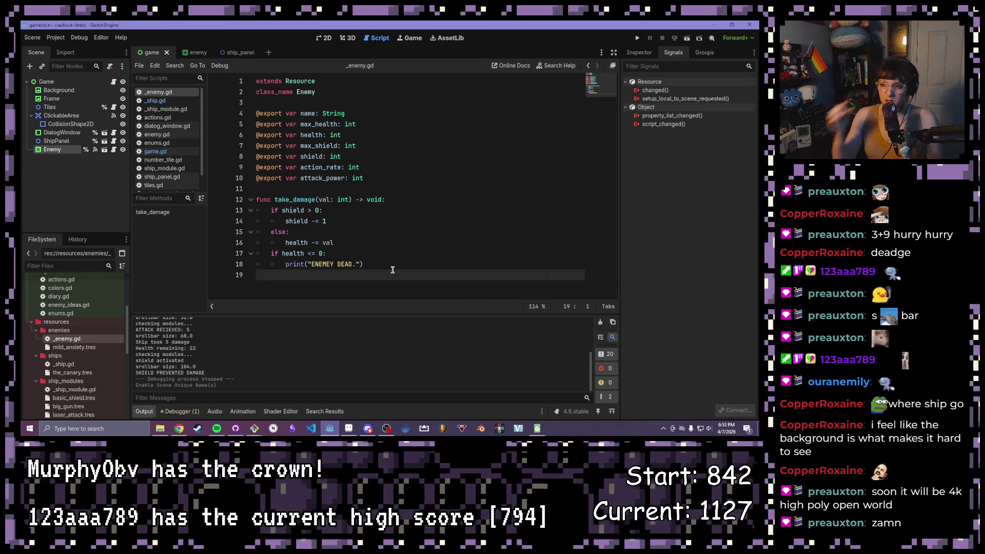
click(378, 264)
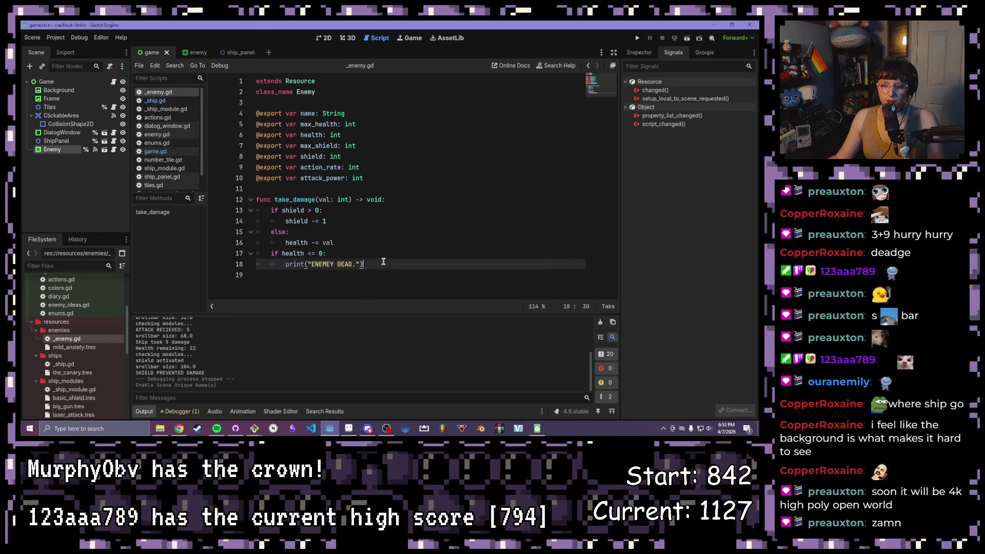
click(383, 251)
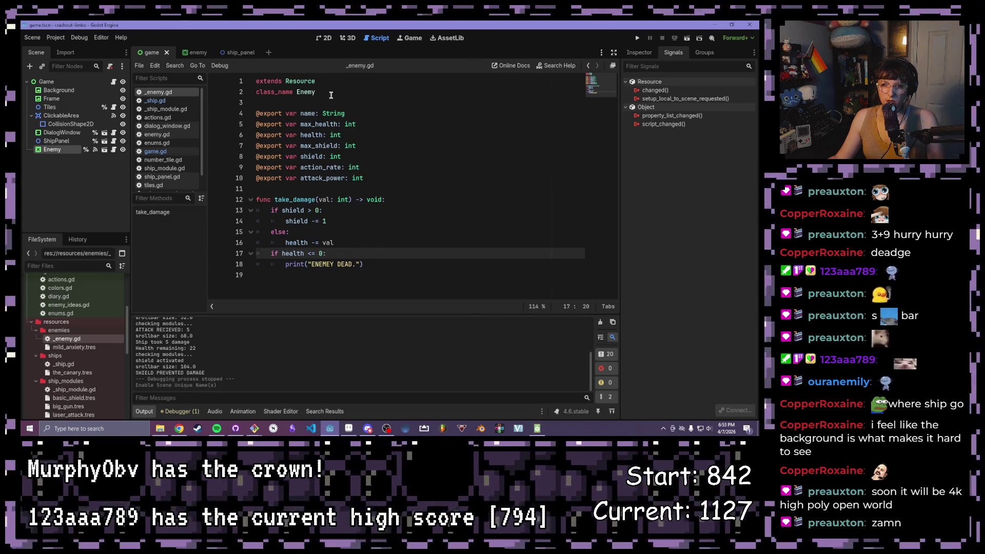
drag(331, 92, 220, 80)
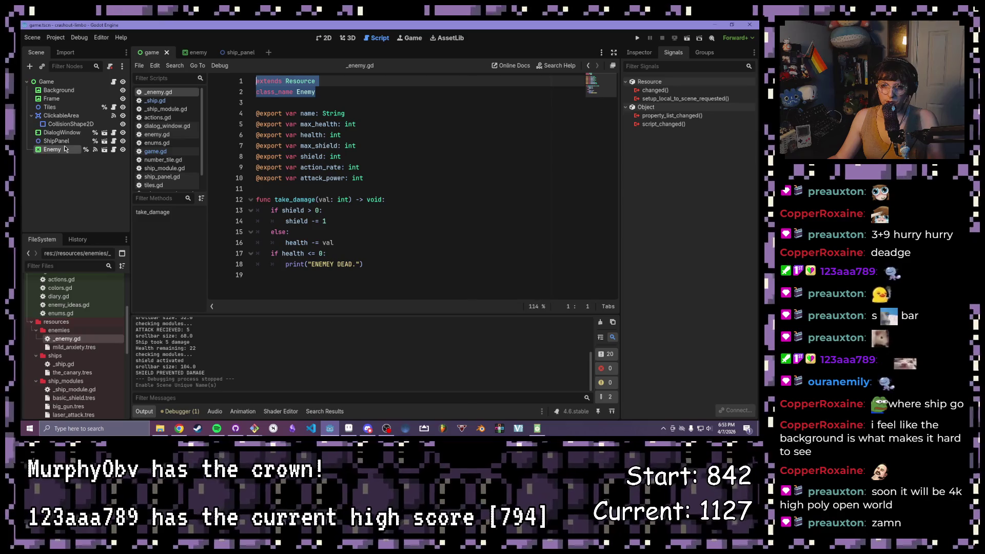
click(382, 252)
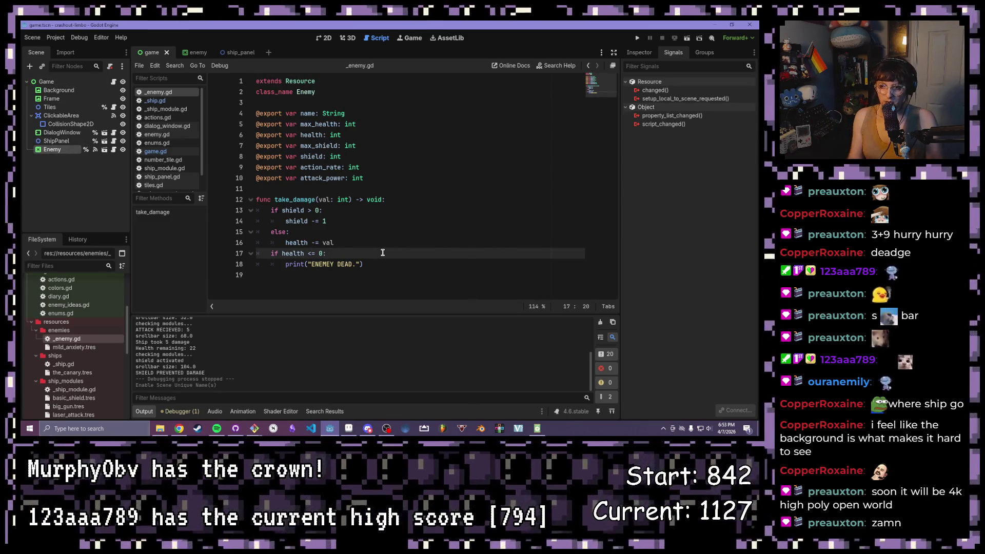
key(Return)
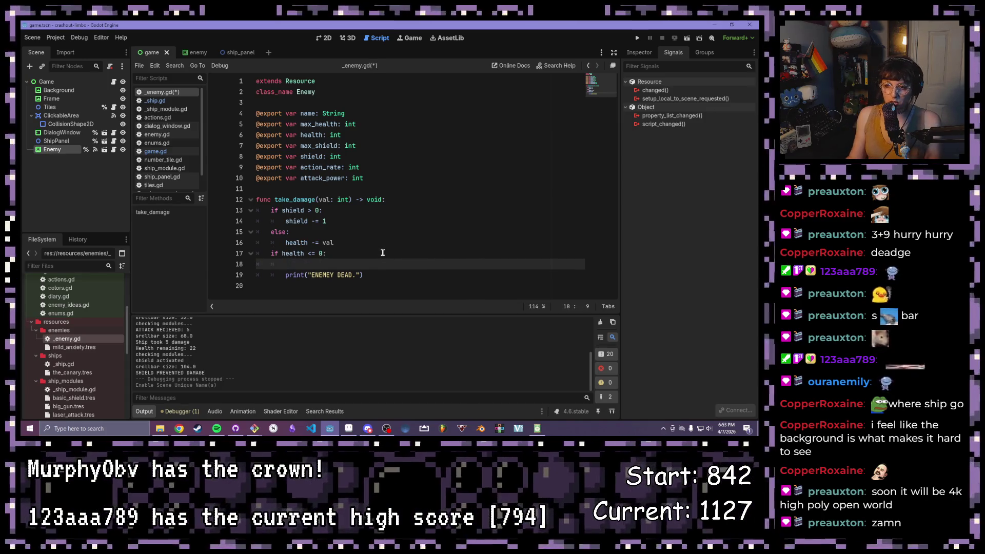
key(alt+Down)
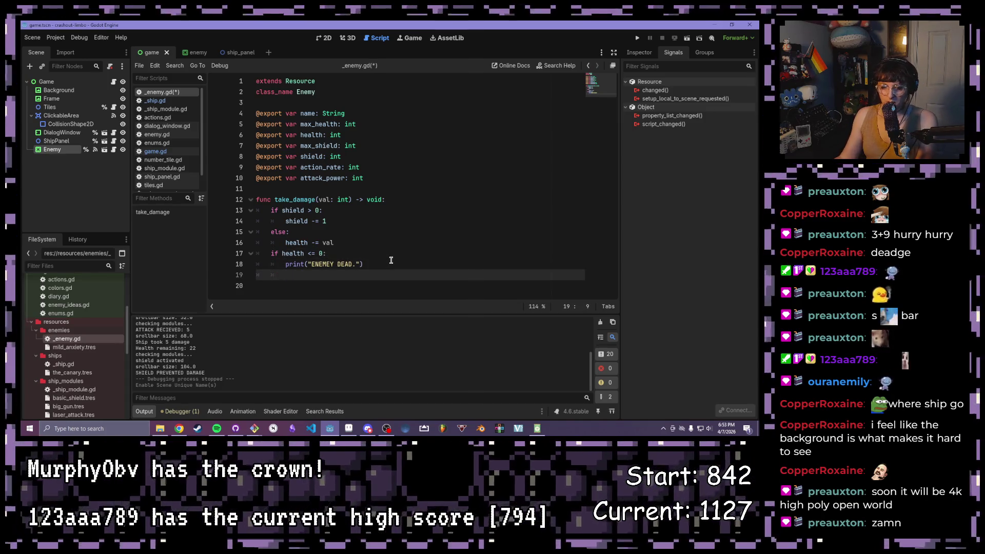
text(que)
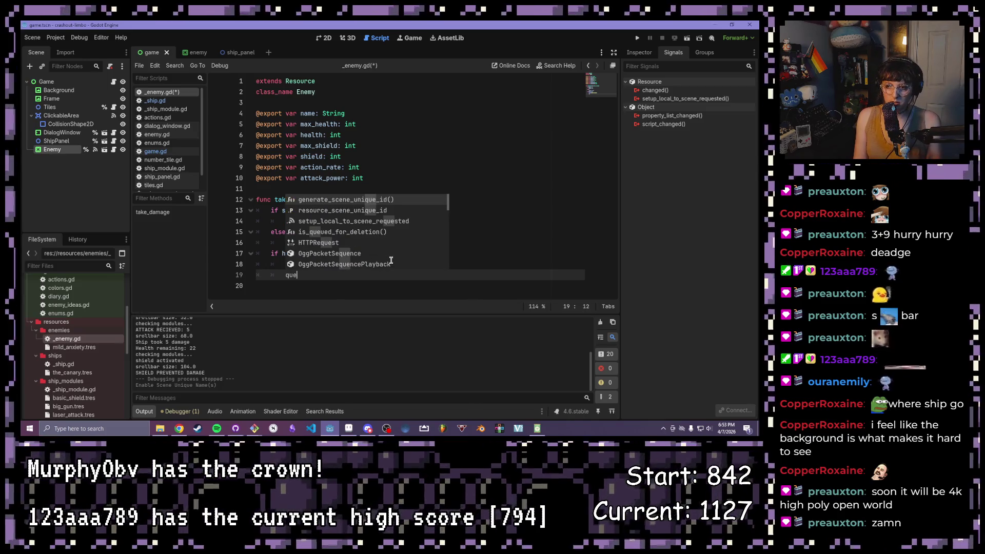
text(ue_free)
key(Return)
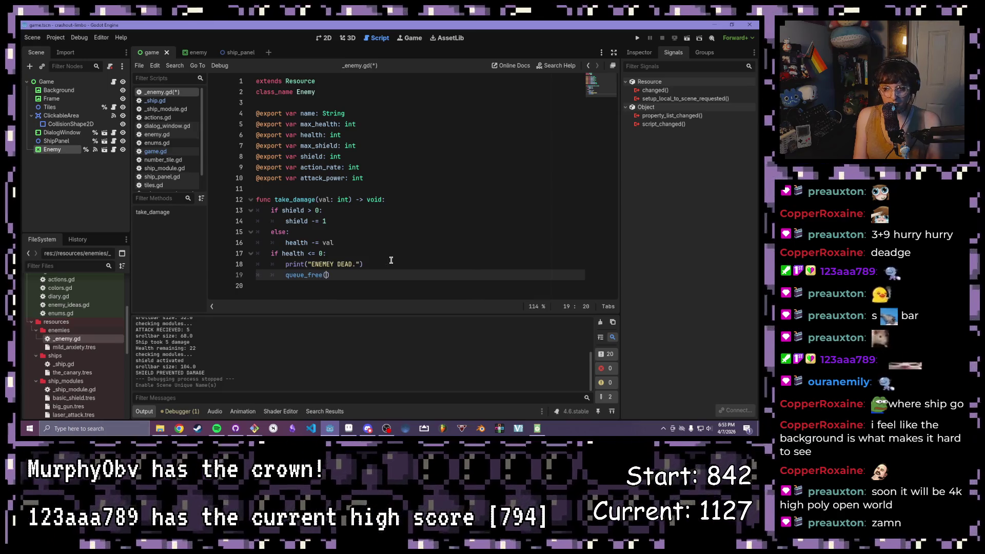
key(BackSpace)
text(()
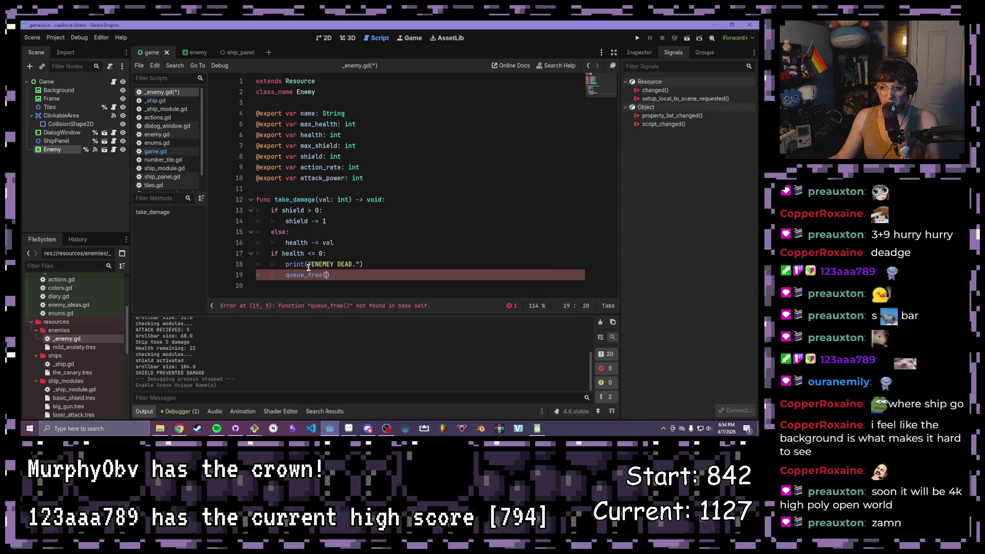
drag(331, 275, 281, 275)
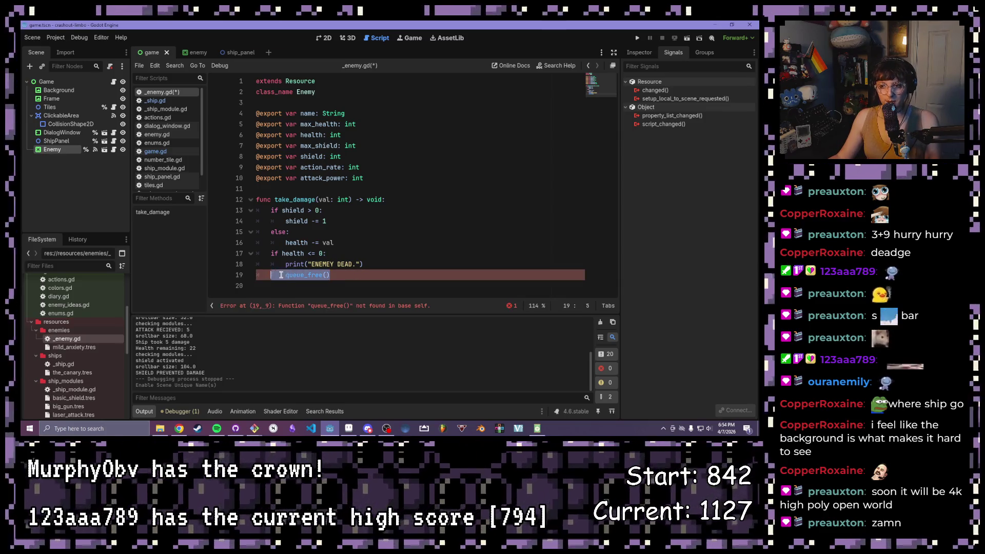
key(BackSpace)
key(BackSpace)
key(BackSpace)
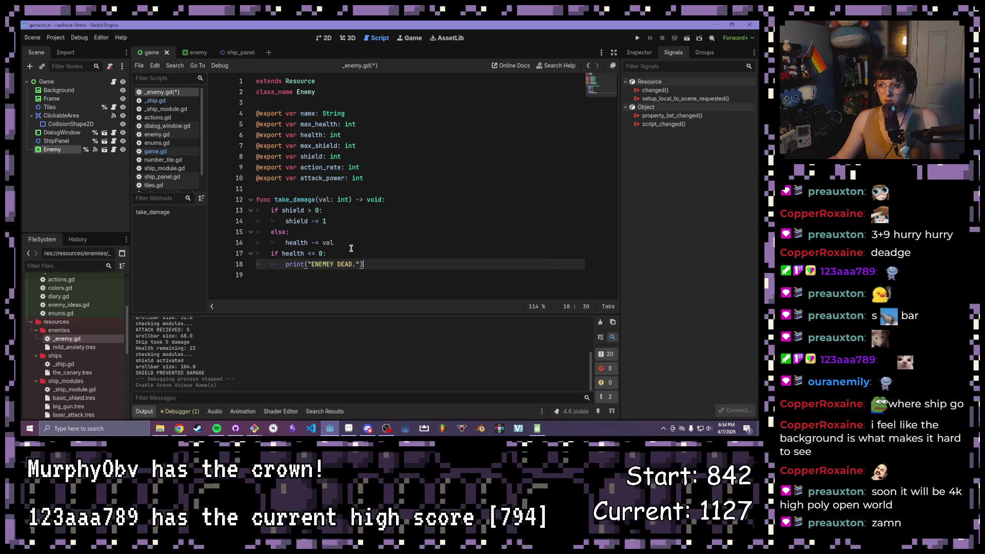
click(382, 199)
Step: Change take_damage's return type from void to int
drag(382, 199, 366, 200)
text(int)
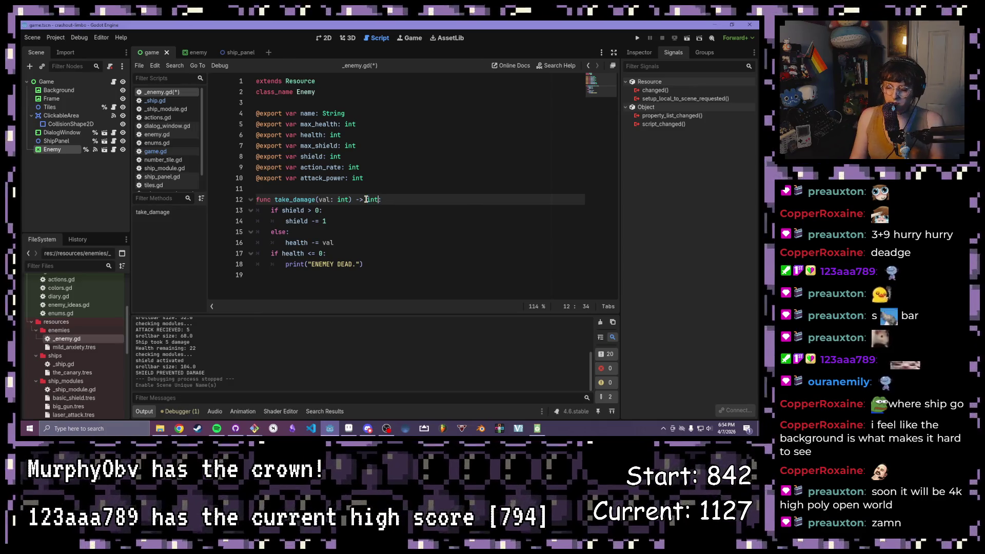
click(372, 252)
click(390, 274)
click(379, 264)
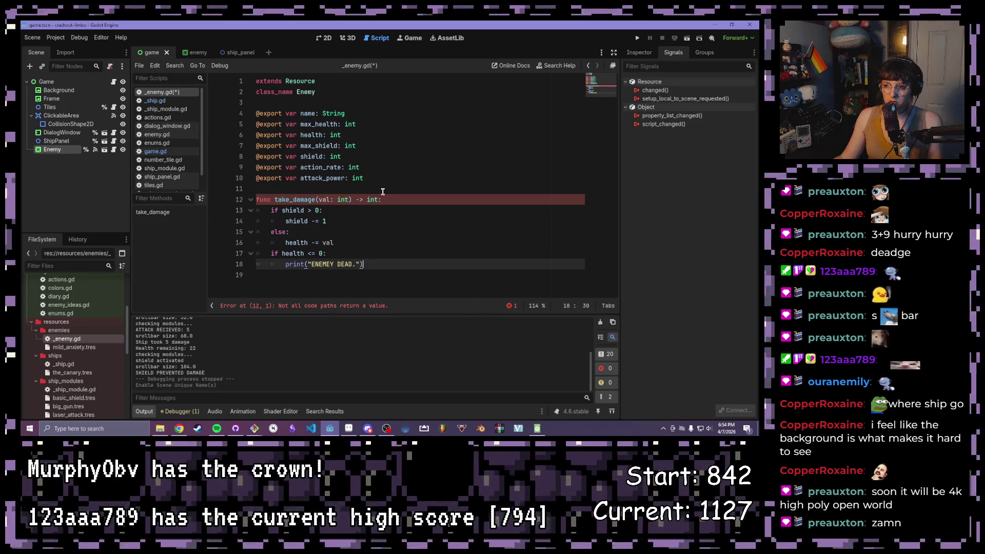
Step: Change the return type to bool and select the death print line for replacement
click(382, 199)
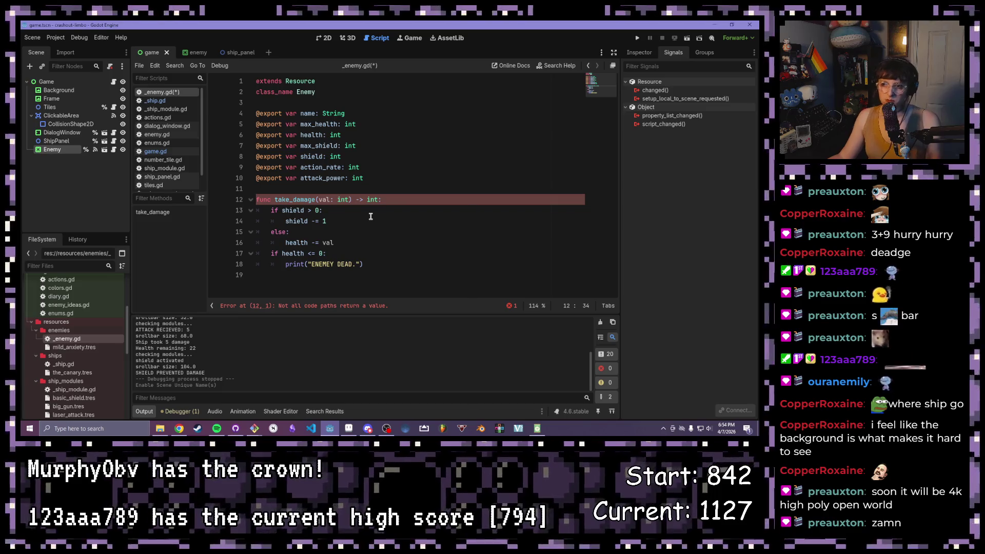
click(365, 265)
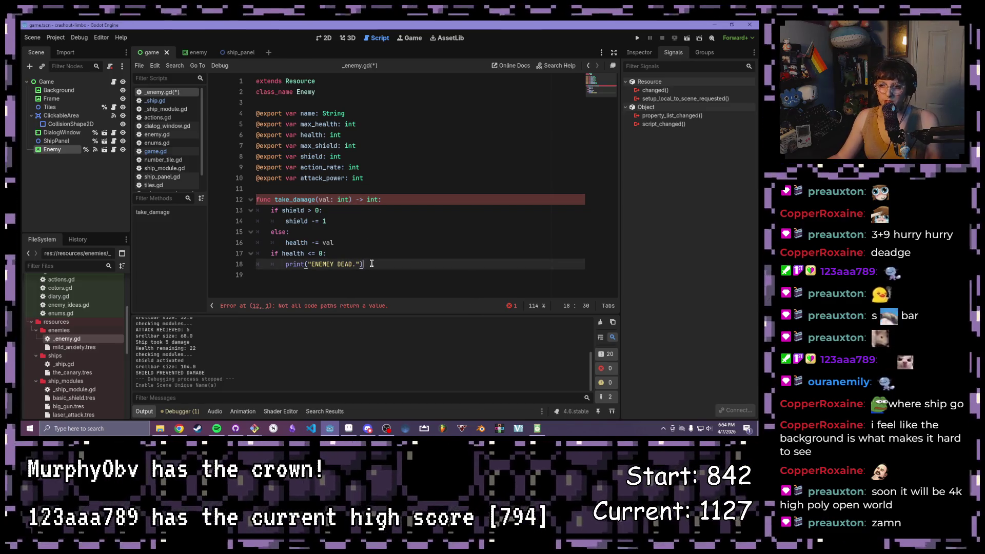
click(363, 248)
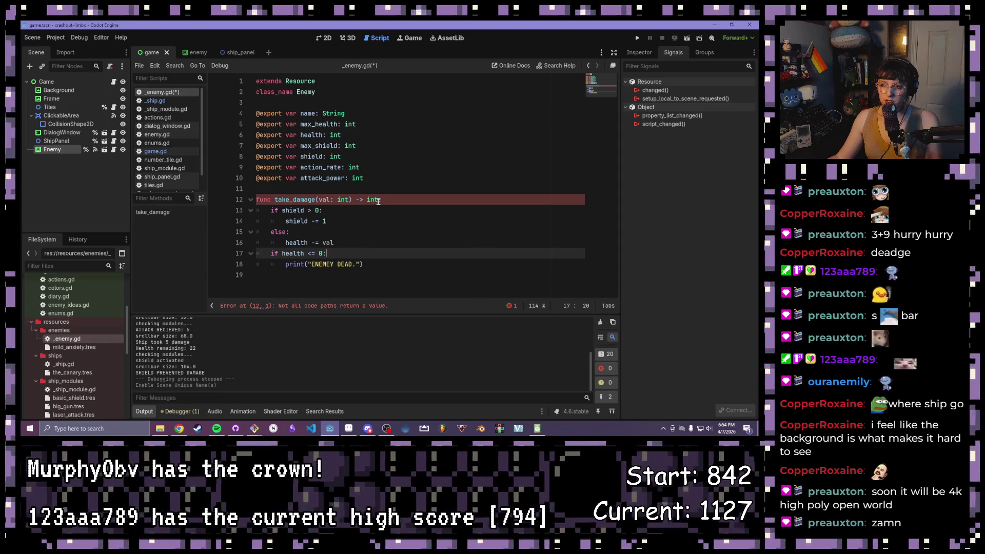
drag(378, 200, 366, 201)
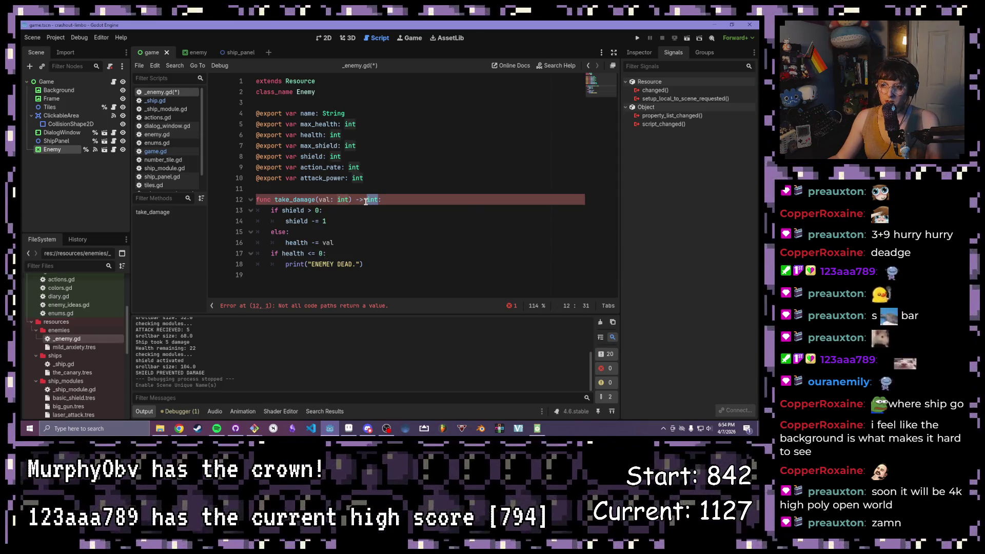
text(bool)
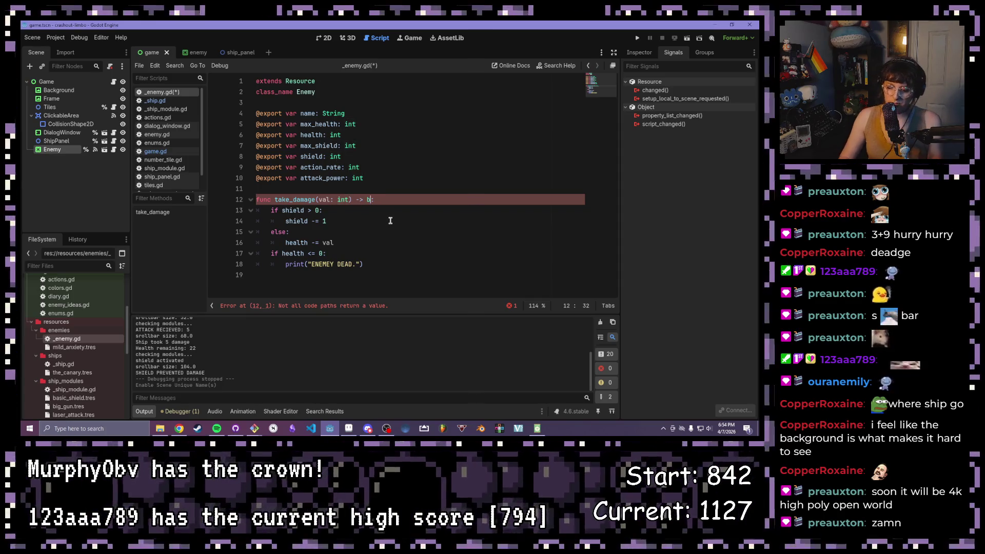
click(372, 258)
drag(373, 261, 286, 264)
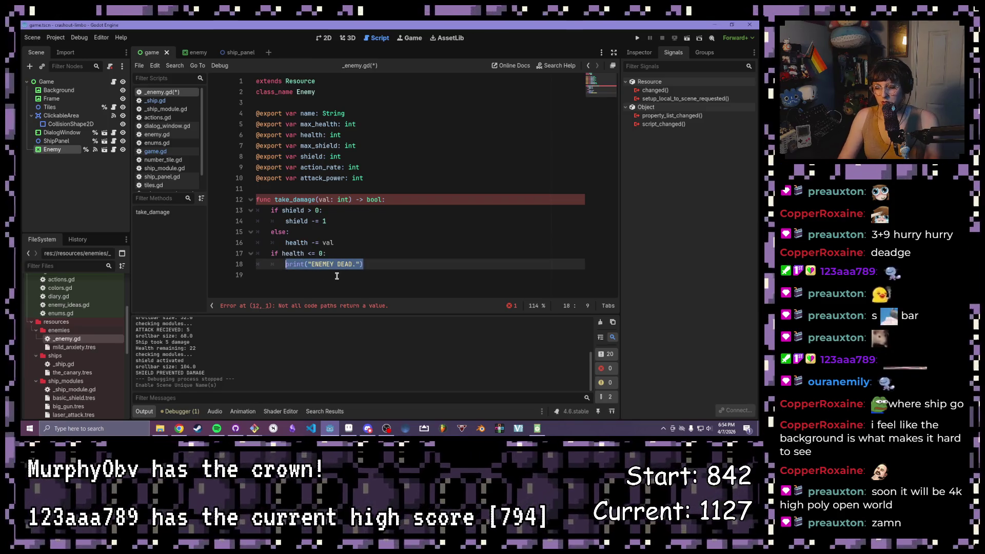
Step: Replace the death print line with return true and save
text(tu)
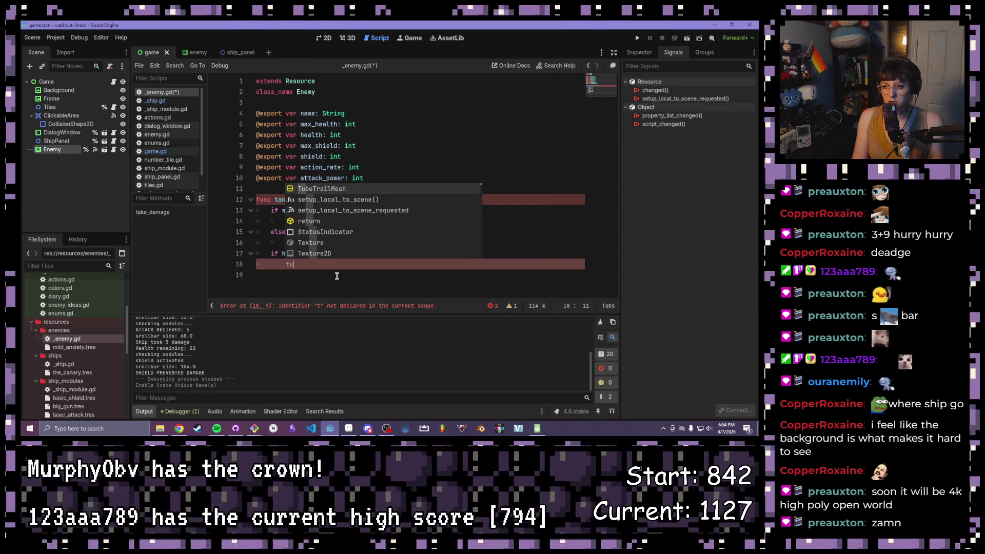
key(BackSpace)
key(BackSpace)
text(return )
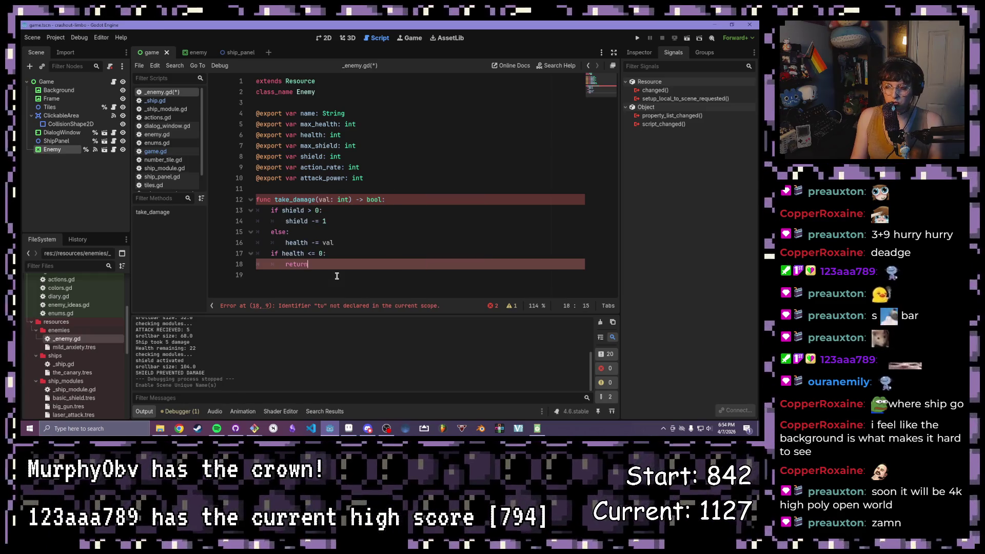
text(true)
key(ctrl+s)
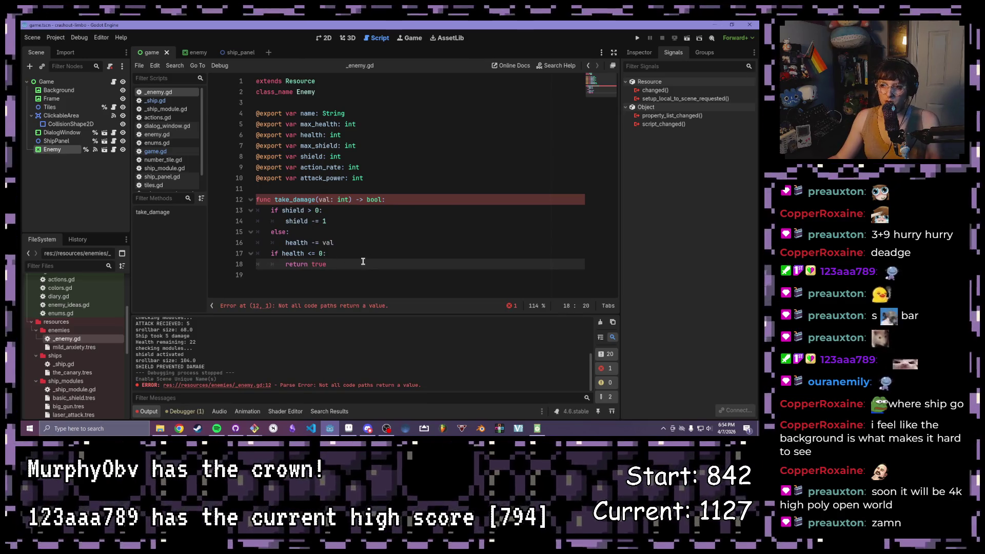
Step: Add an else: branch that returns false and save the script
click(351, 253)
click(348, 268)
key(Return)
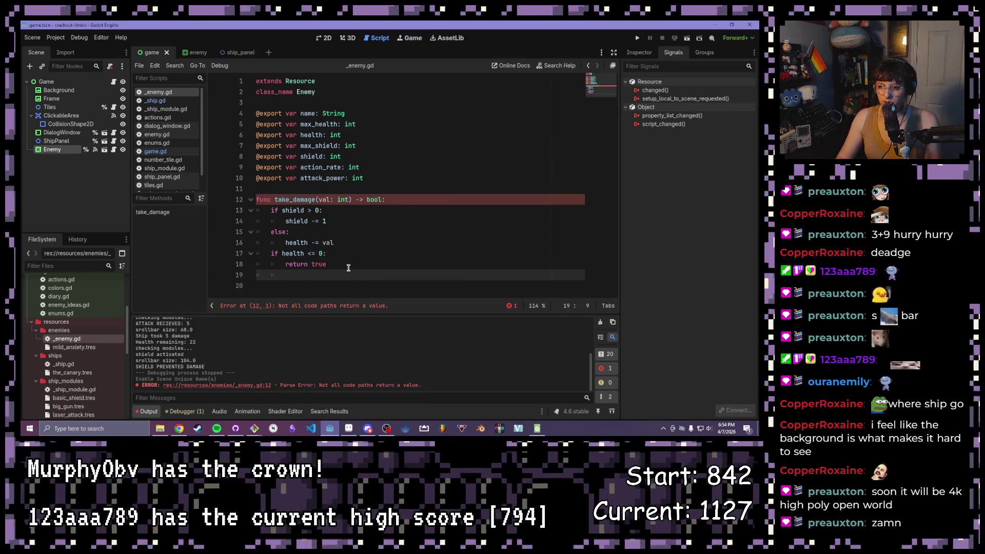
text(else:)
key(Return)
text(rer)
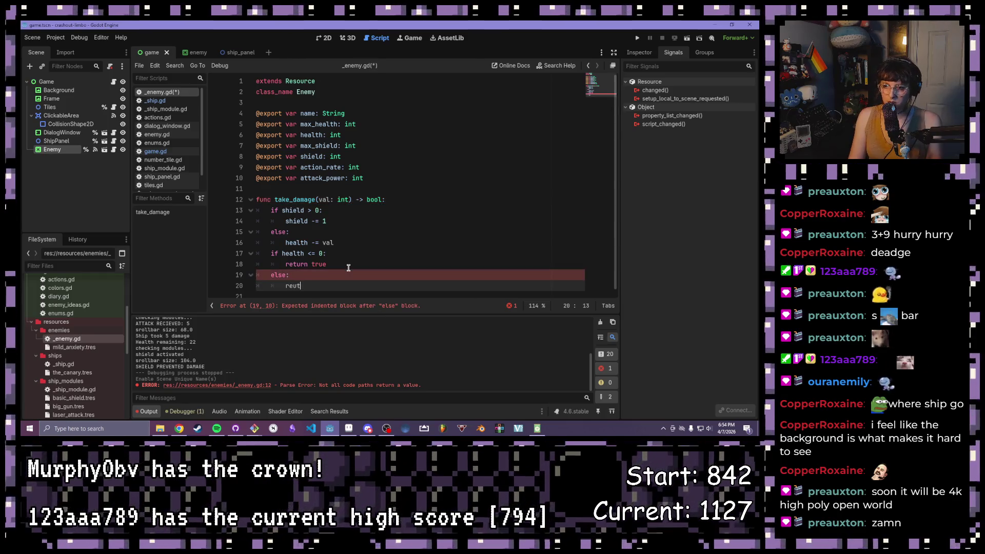
key(BackSpace)
key(BackSpace)
text(eturn false)
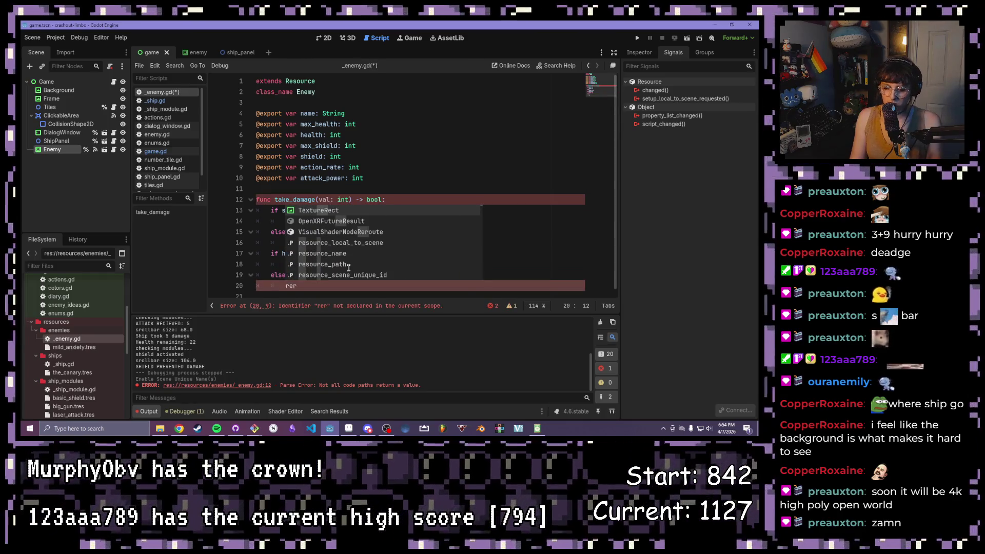
key(ctrl+s)
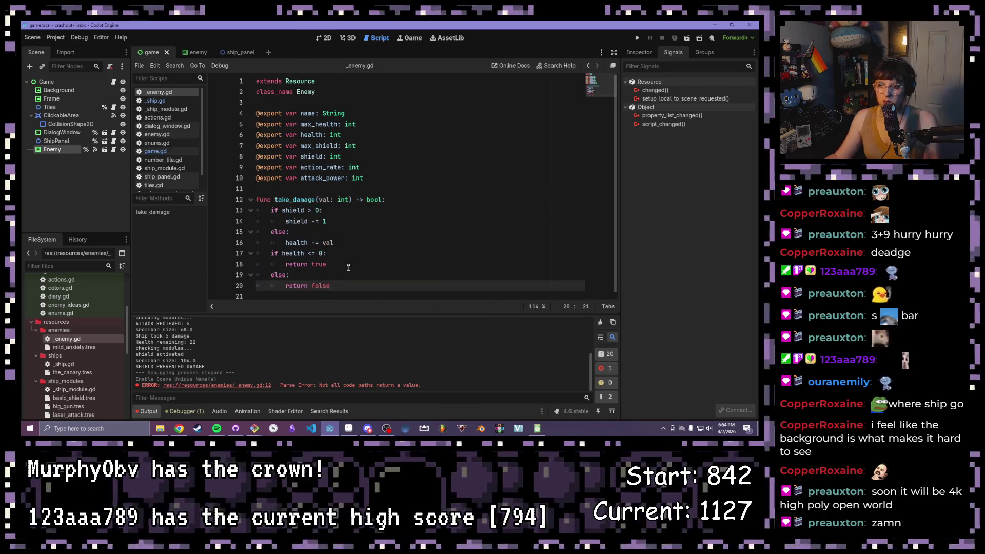
click(311, 264)
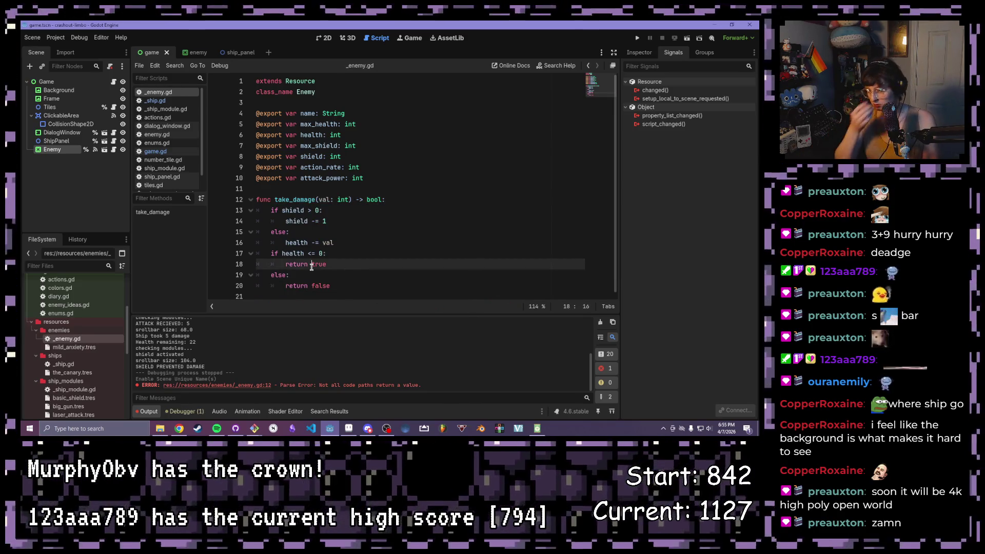
click(349, 254)
click(356, 243)
Step: Add return health <= 0 after health -= val, delete the old if/else block, and save
key(Return)
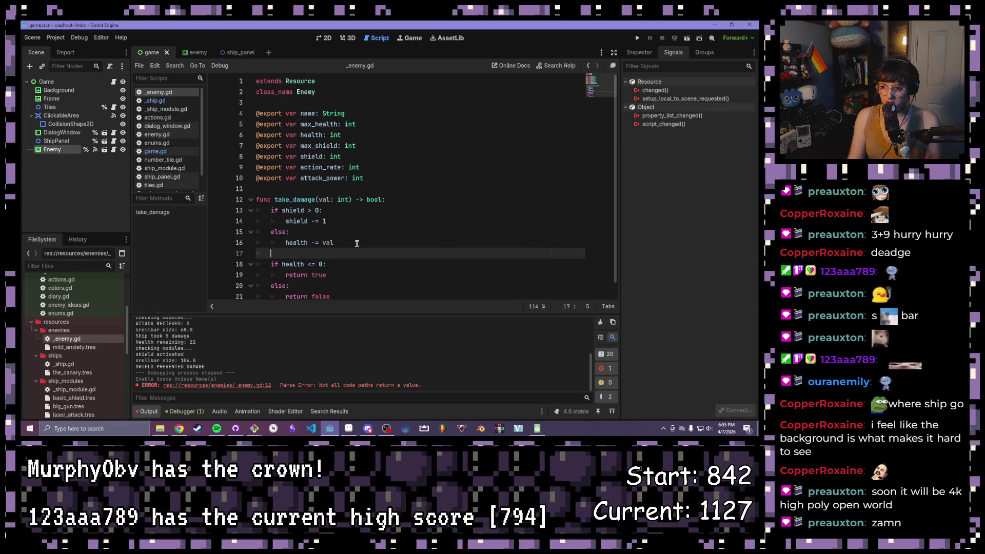
text(return he)
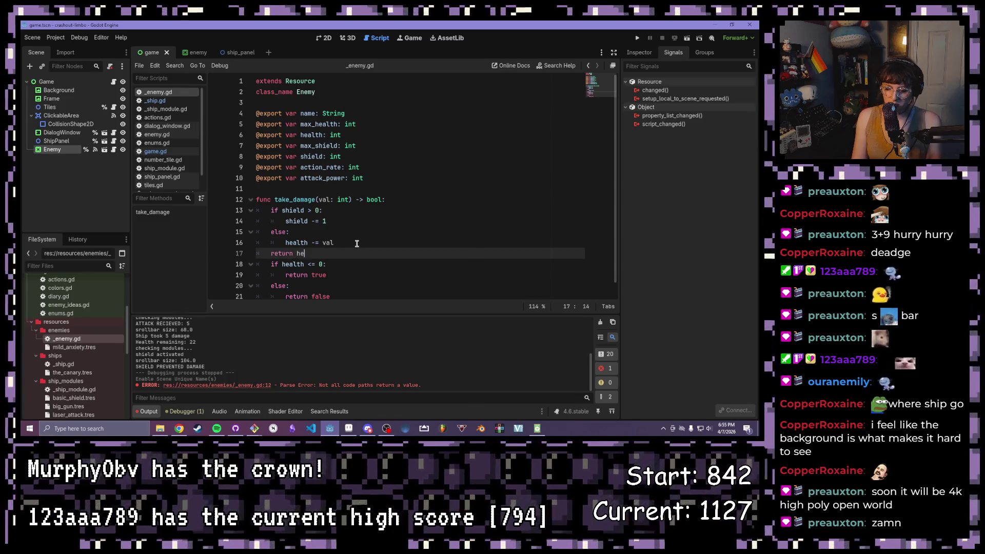
text(alth <= 0)
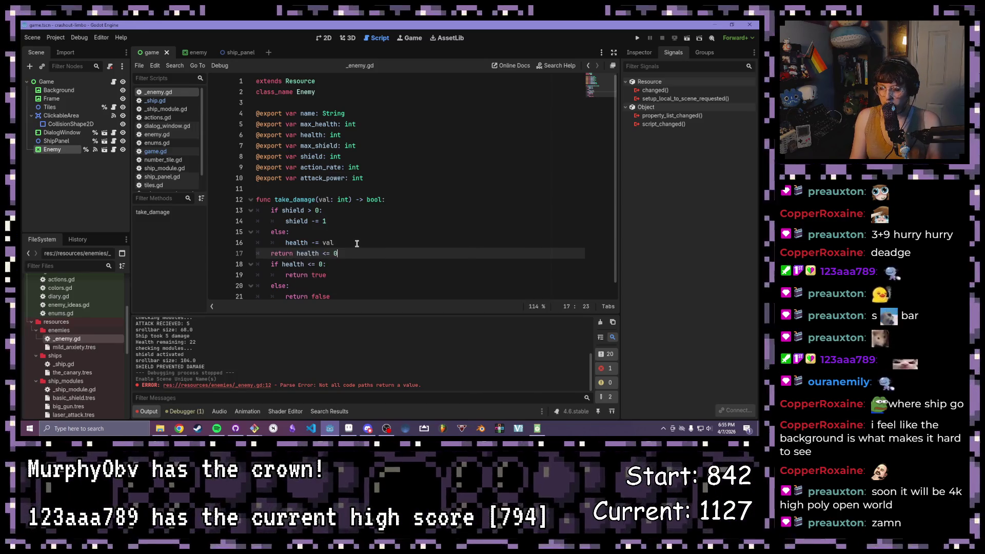
mouse_move(343, 297)
mouse_down()
mouse_move(341, 280)
mouse_move(250, 253)
mouse_up()
mouse_move(341, 286)
mouse_down()
mouse_move(214, 230)
mouse_move(250, 253)
mouse_up()
key(BackSpace)
key(ctrl+z)
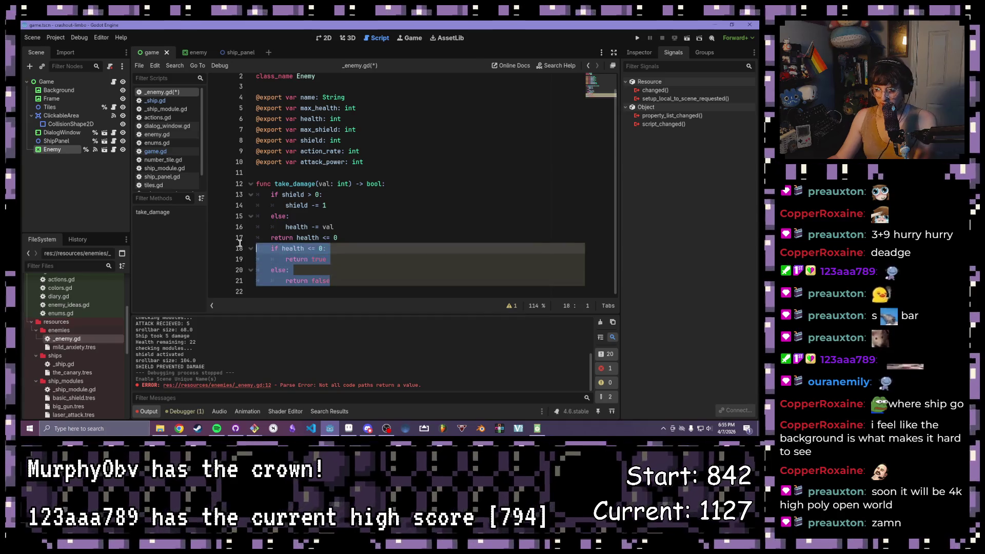
key(BackSpace)
key(BackSpace)
key(ctrl+s)
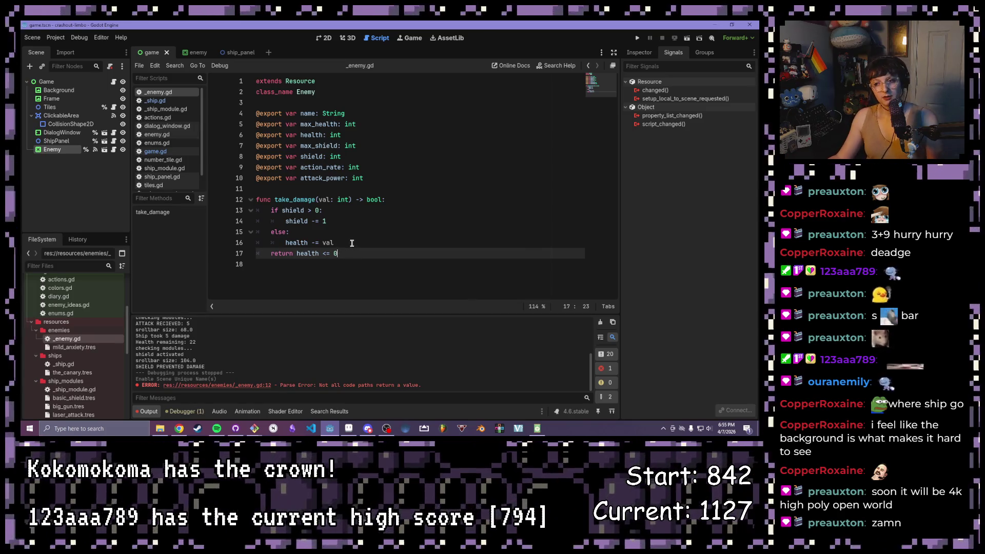
Step: In game.gd, type var enemy before enemy.enemy.take_damage(val) on line 72
click(350, 241)
click(409, 263)
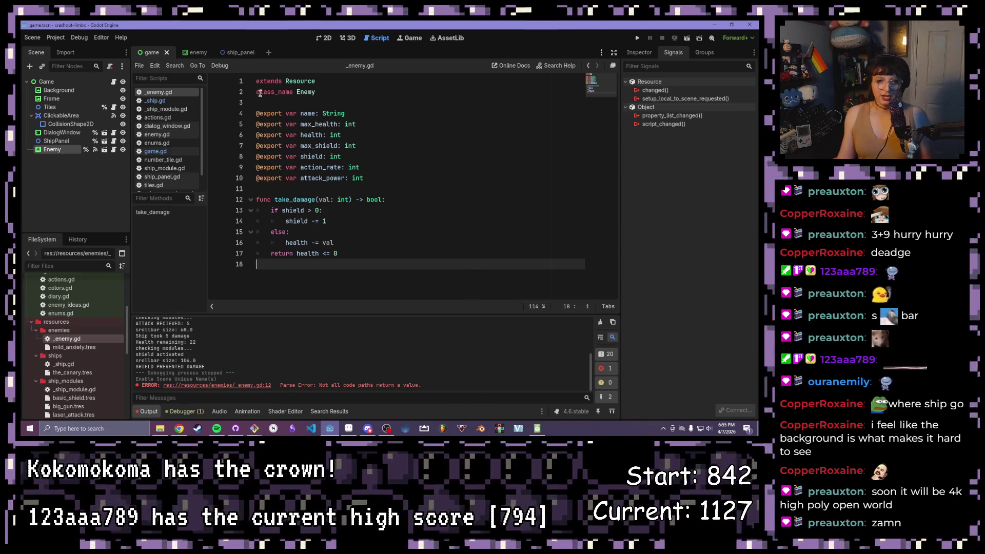
click(172, 150)
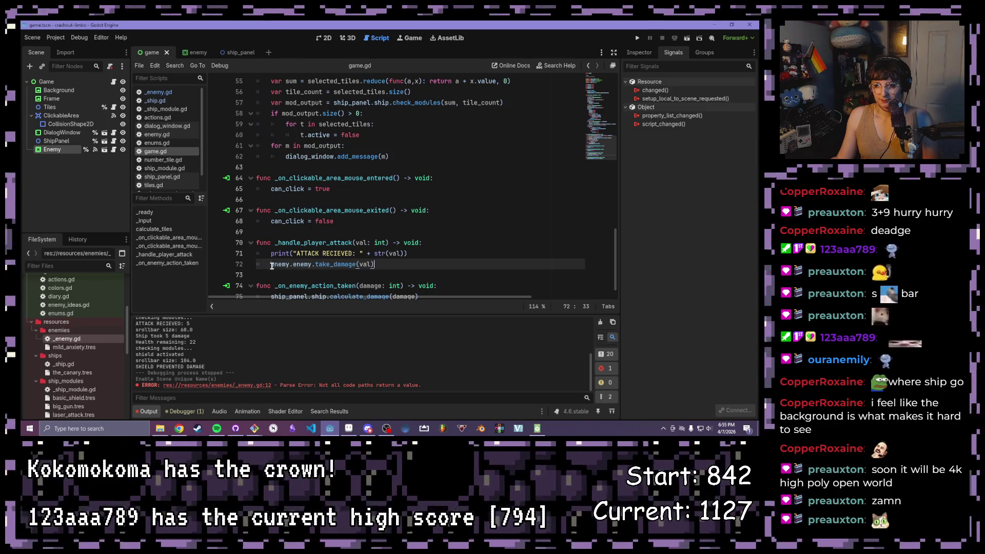
drag(271, 265, 386, 265)
click(385, 265)
click(272, 265)
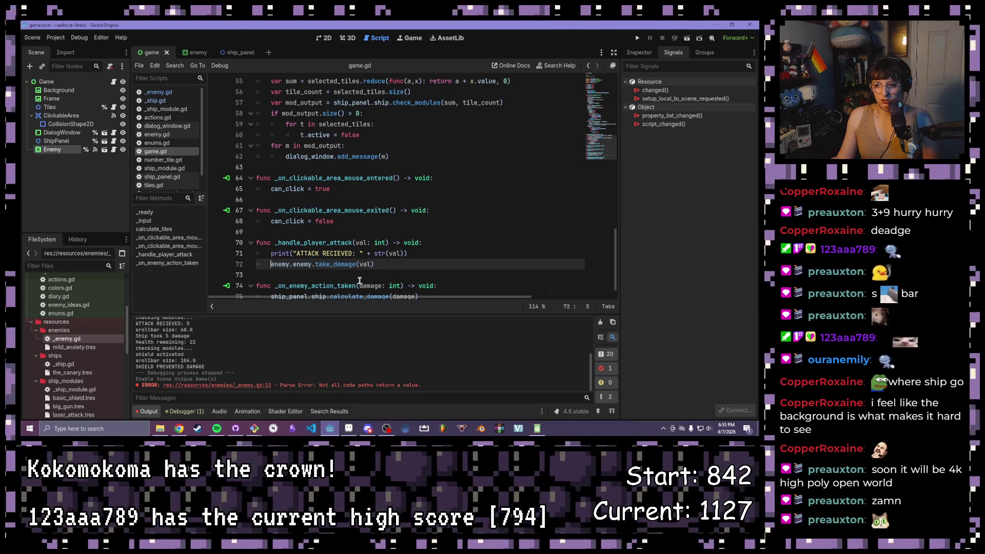
text(var enem)
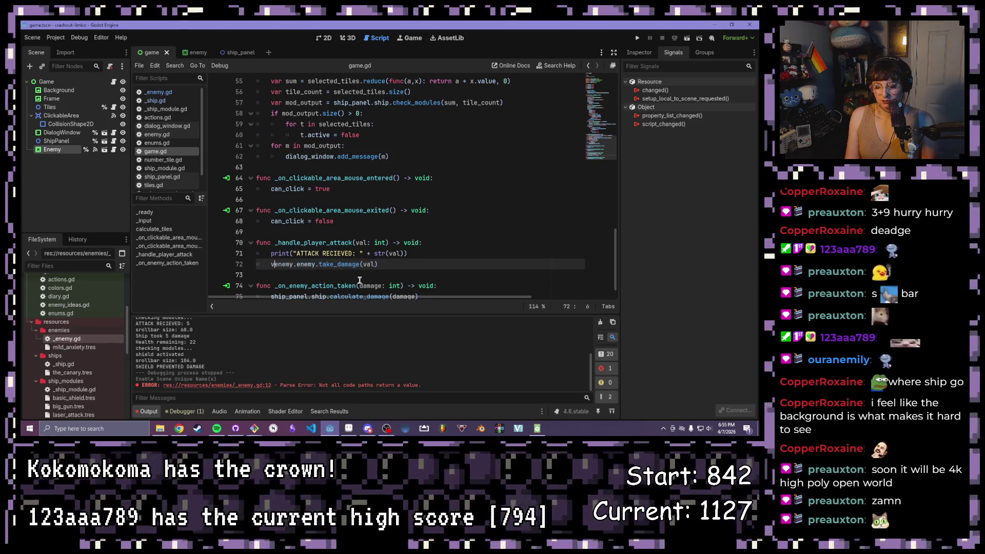
text(y)
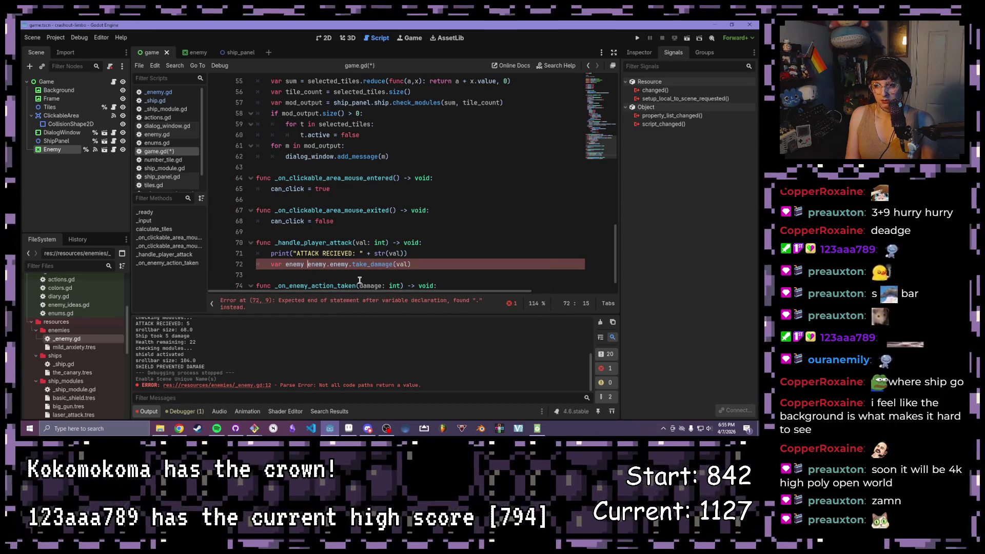
click(193, 53)
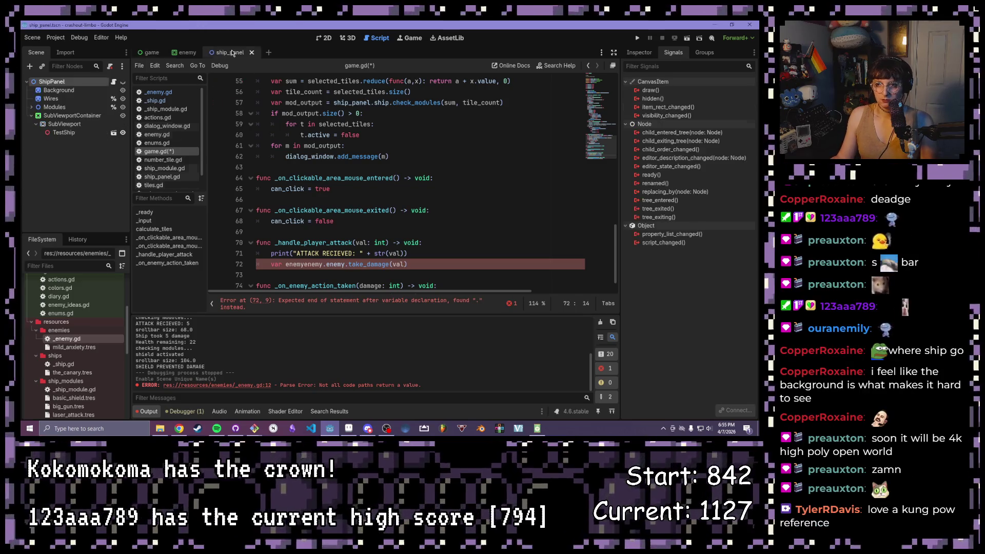
Step: Check the return health <= 0 line in _enemy.gd, then go back to the game scene
click(158, 92)
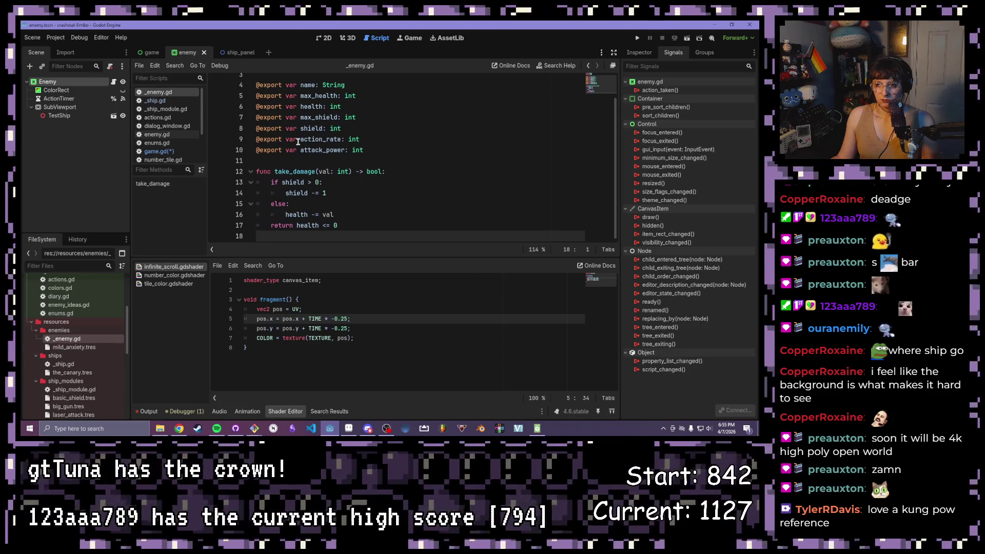
drag(355, 227, 296, 225)
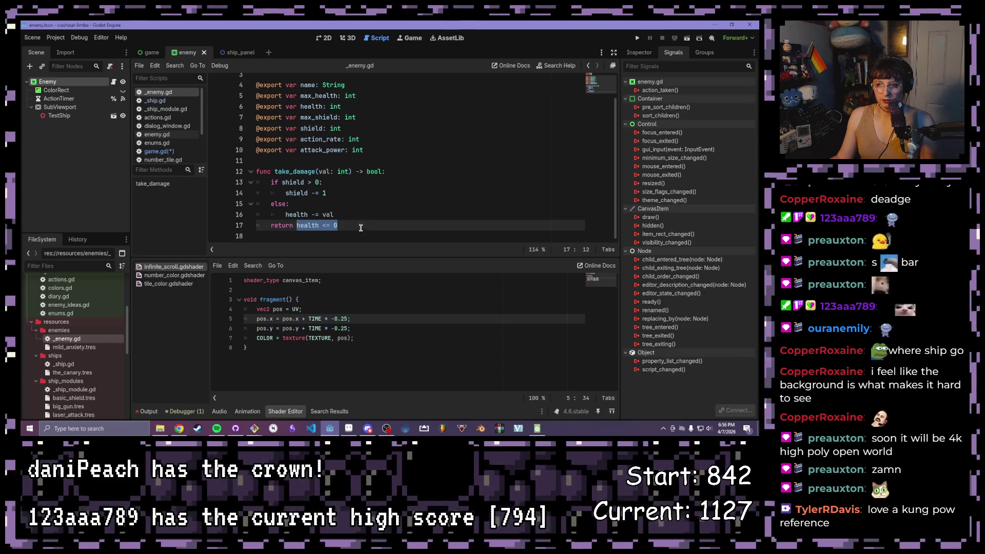
click(152, 53)
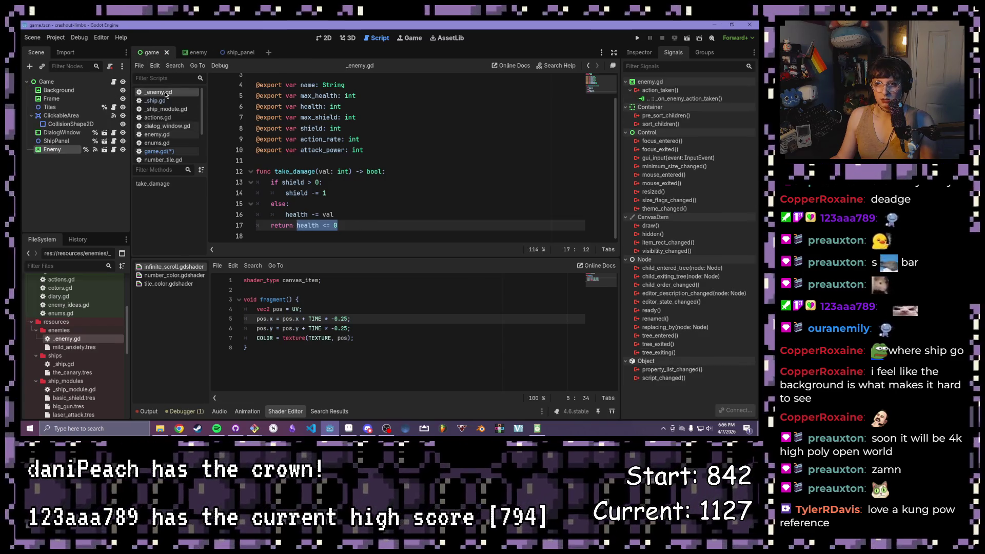
Step: Finish line 72 as var enemy_dead = enemy.enemy.take_damage(val)
click(159, 151)
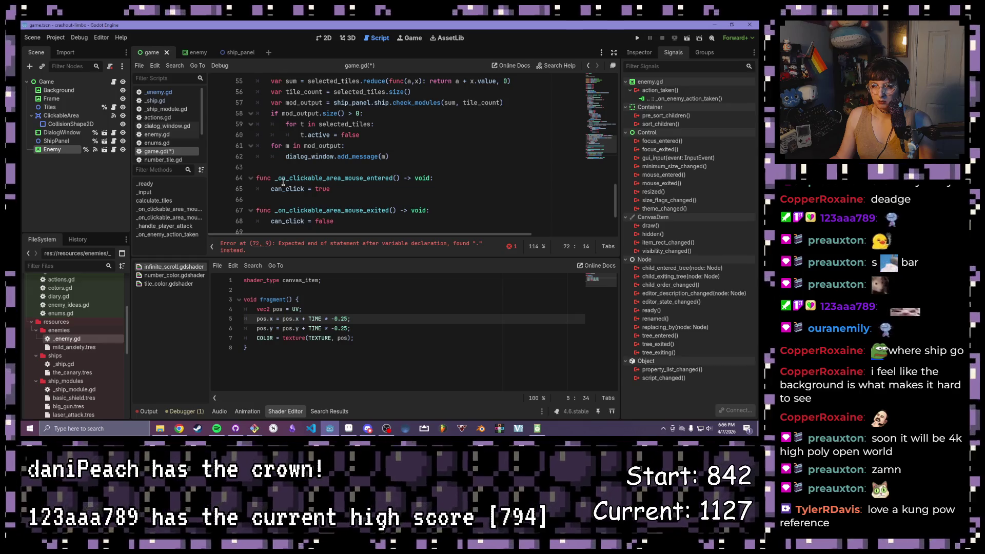
scroll(283, 182, up, 5)
scroll(282, 183, down, 4)
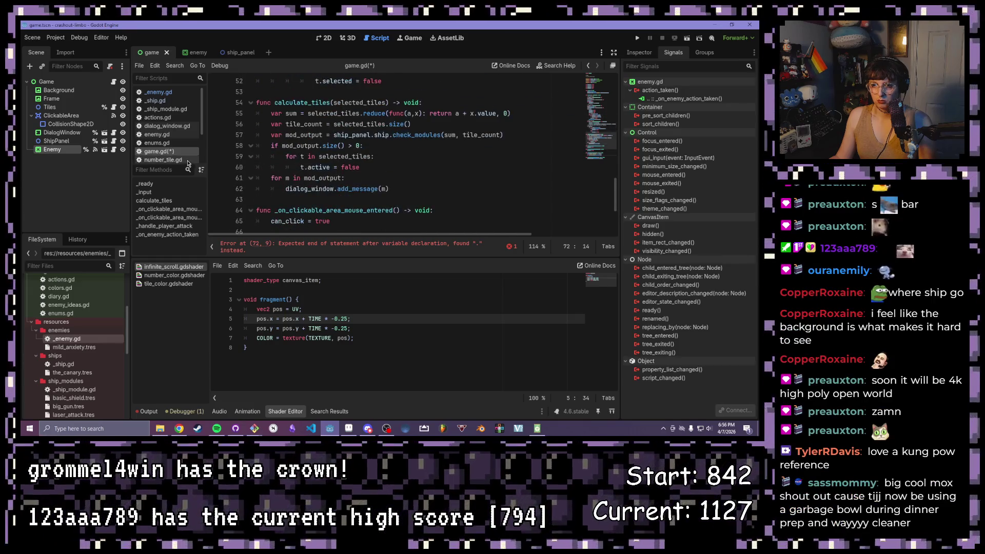
scroll(188, 163, down, 1)
scroll(295, 111, down, 3)
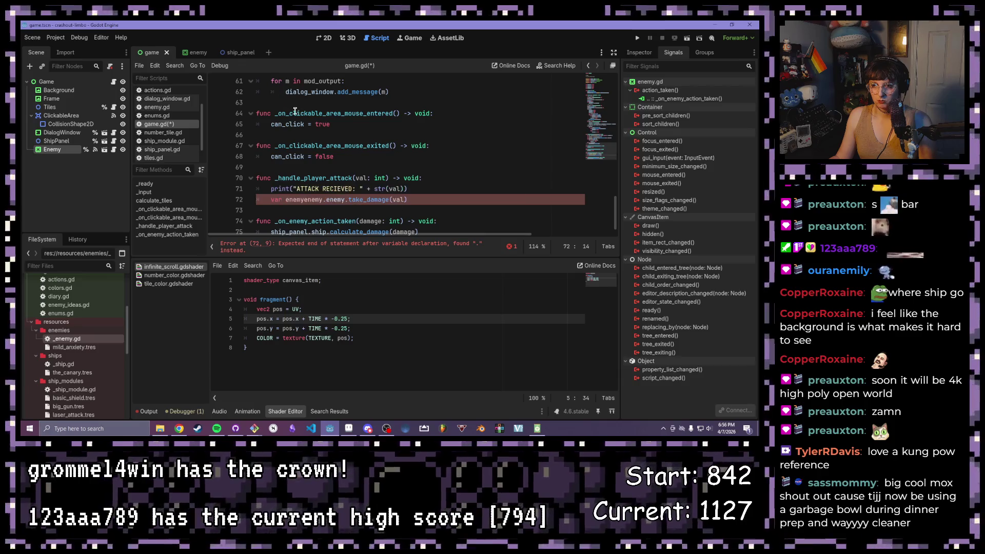
text(_dead =)
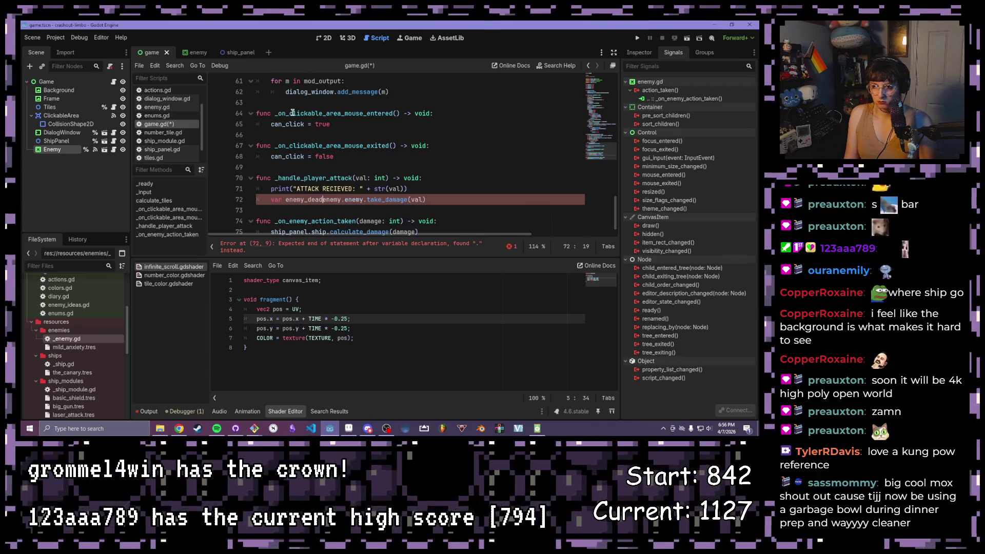
Step: Add if enemy_dead: enemy.queue_free(), save game.gd, and run the game with F5
click(454, 199)
key(Return)
text(if enemet)
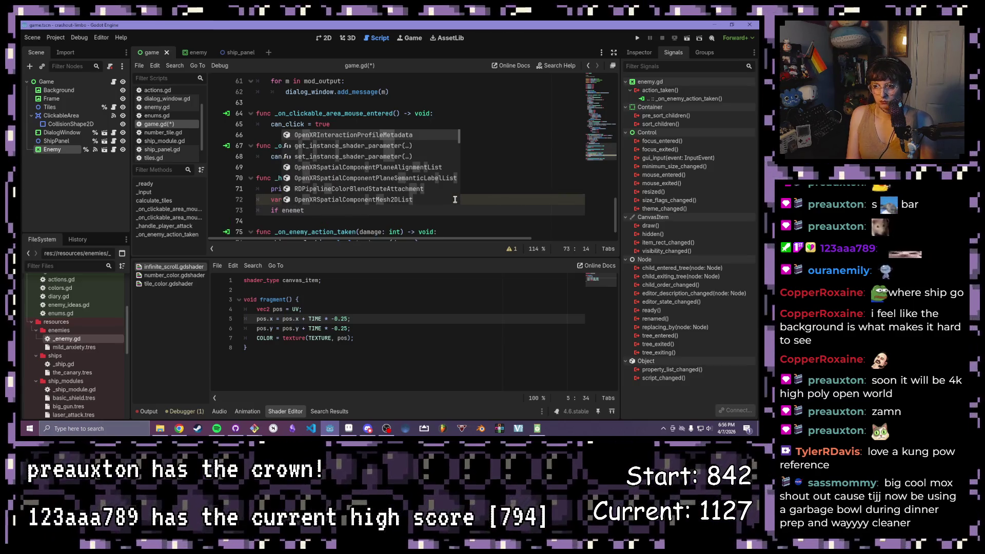
key(BackSpace)
key(BackSpace)
text(y)
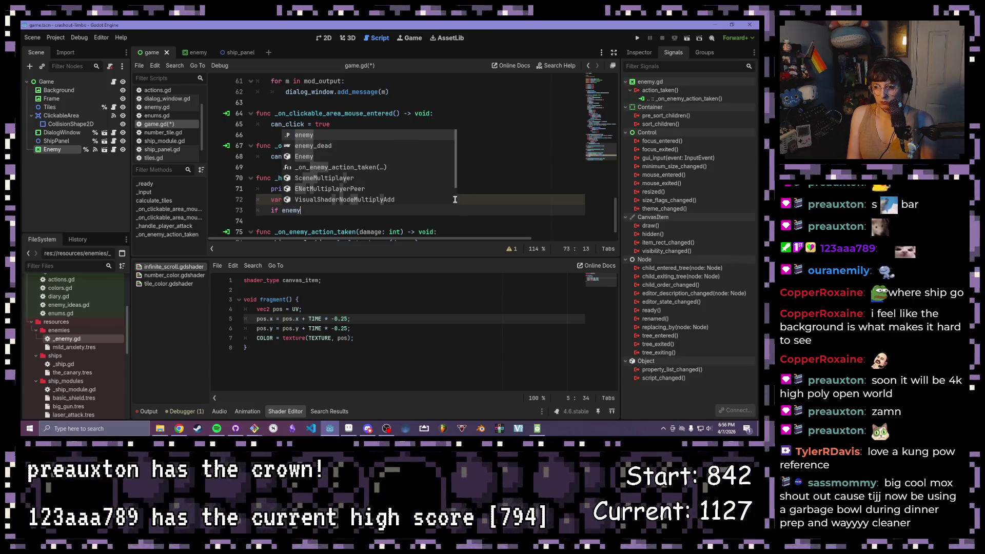
text(_dead:)
key(Return)
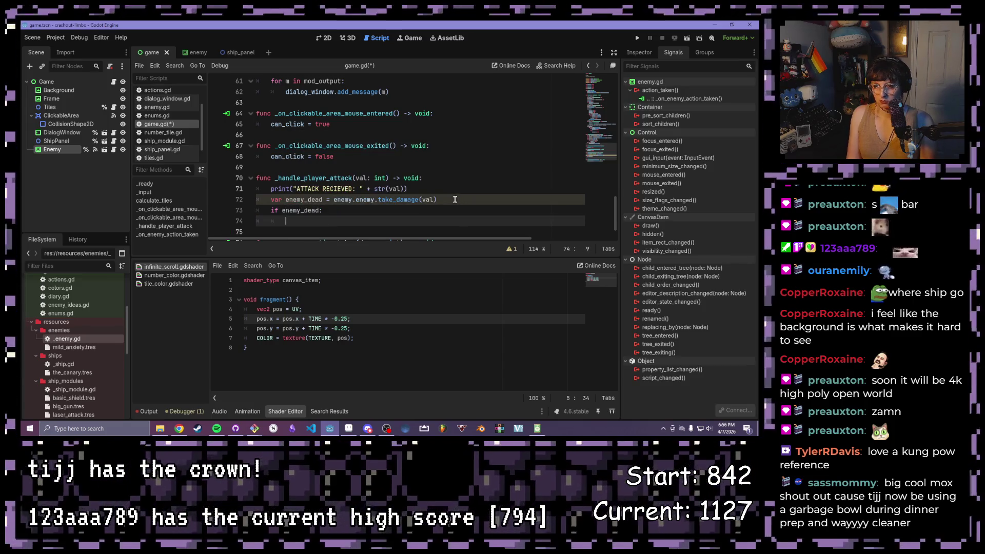
text(enem)
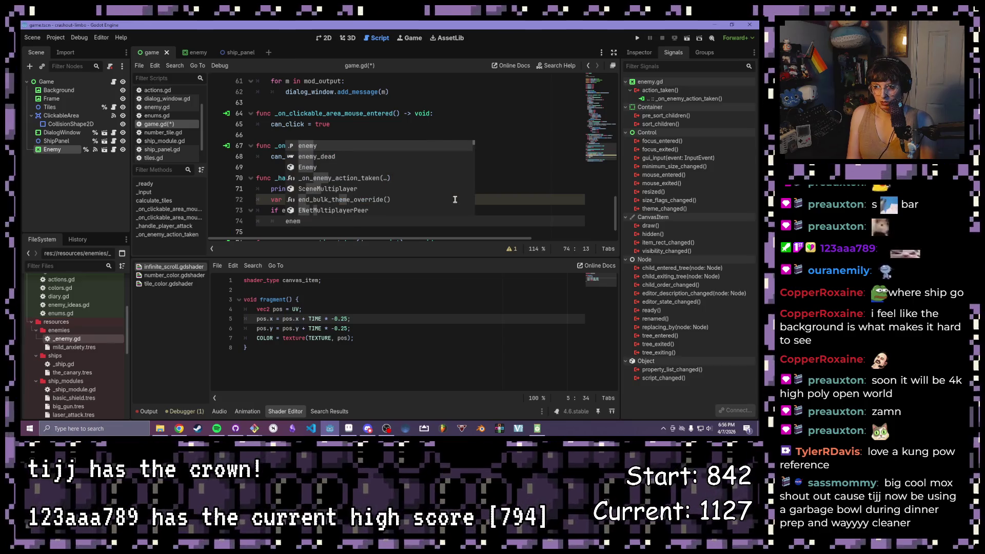
text(y.queue_free)
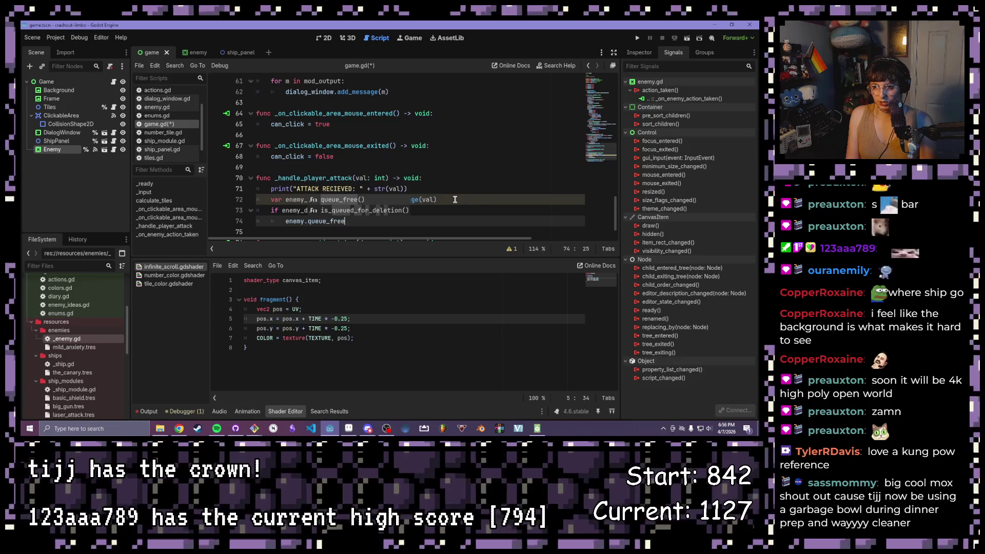
key(Return)
key(ctrl+s)
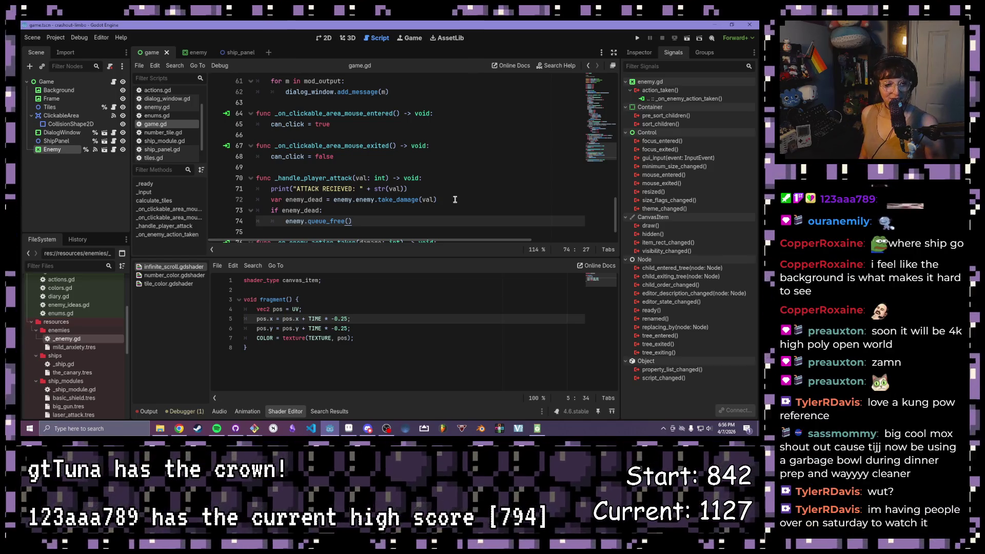
key(F5)
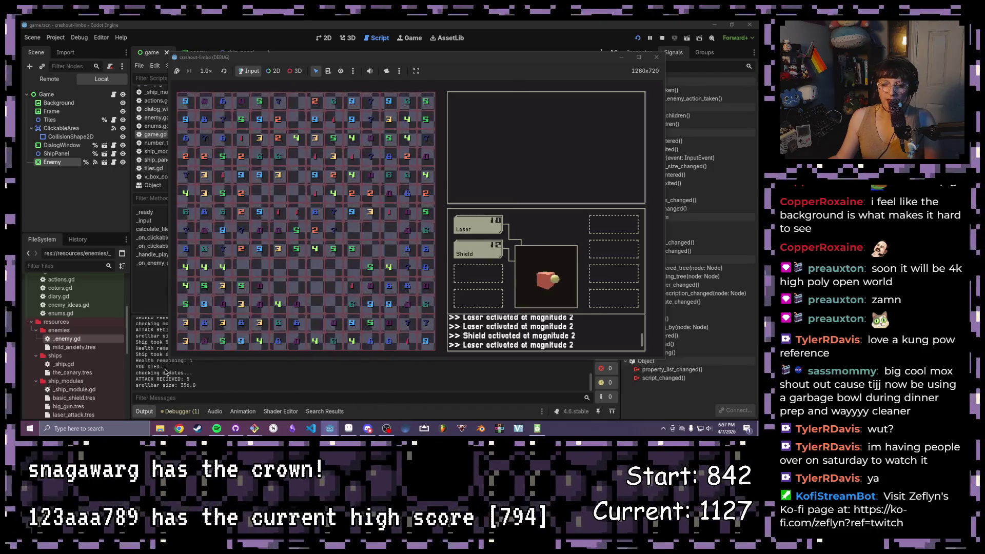
Step: Relaunch the game and pick tile pairs to fire several lasers at the enemy
click(656, 57)
key(F5)
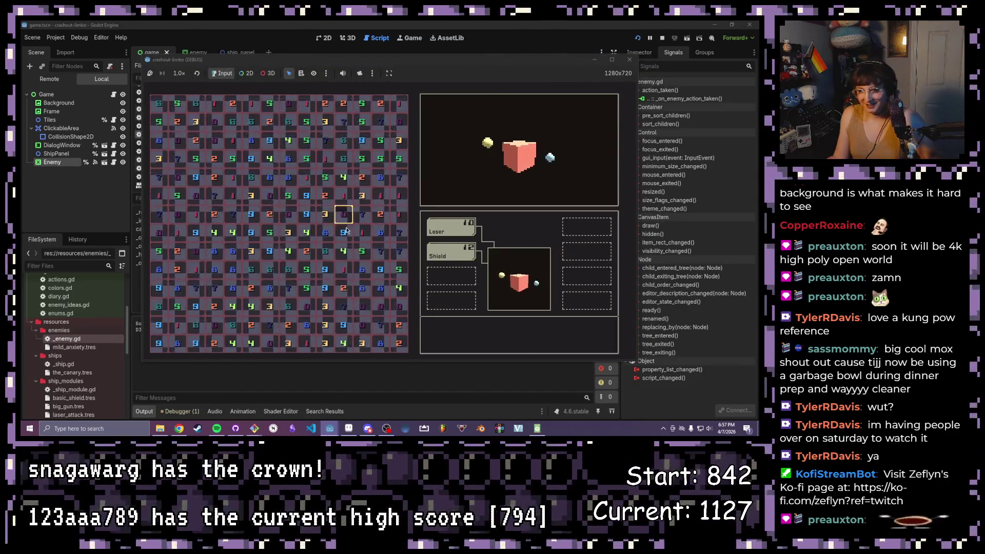
click(344, 232)
click(362, 232)
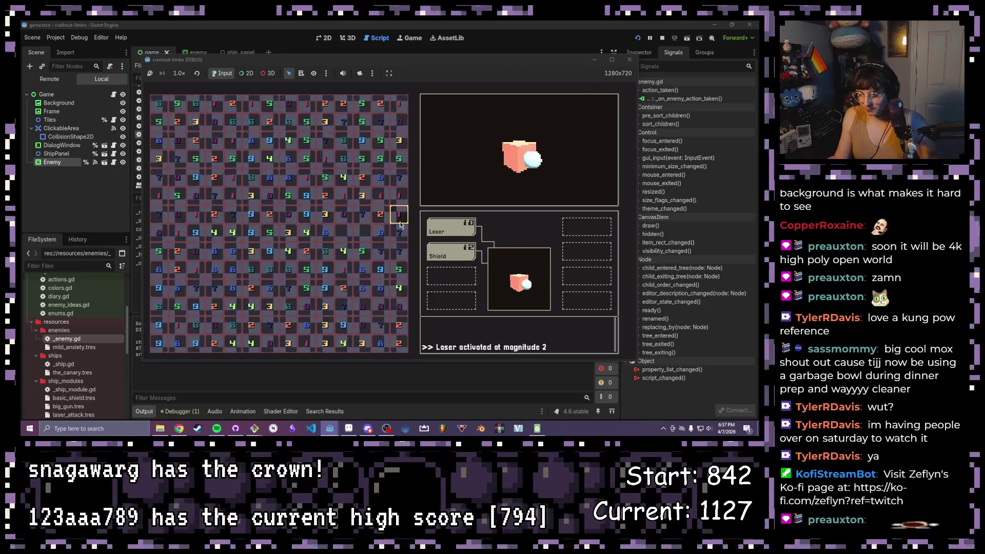
click(398, 158)
click(381, 158)
click(362, 121)
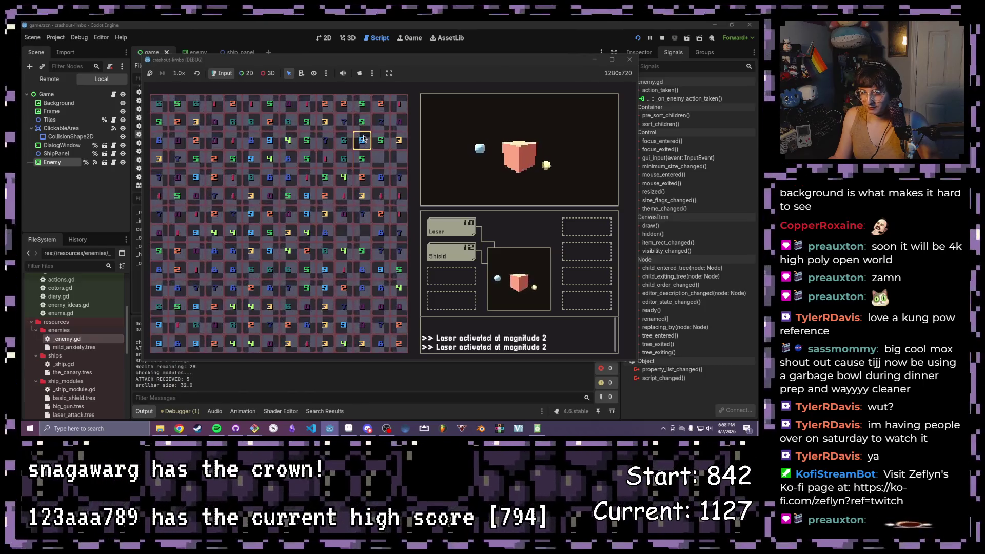
click(361, 103)
click(344, 122)
click(326, 122)
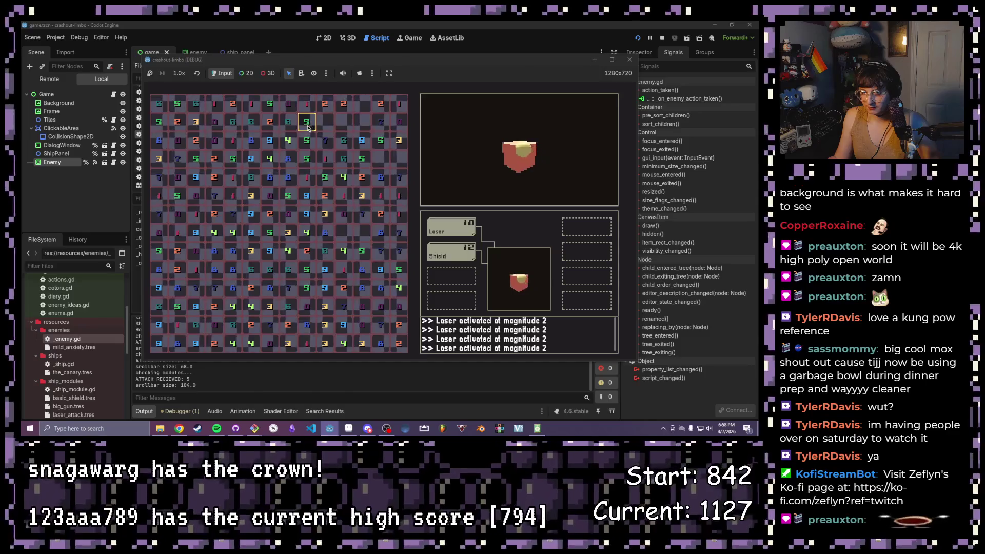
click(307, 123)
click(307, 140)
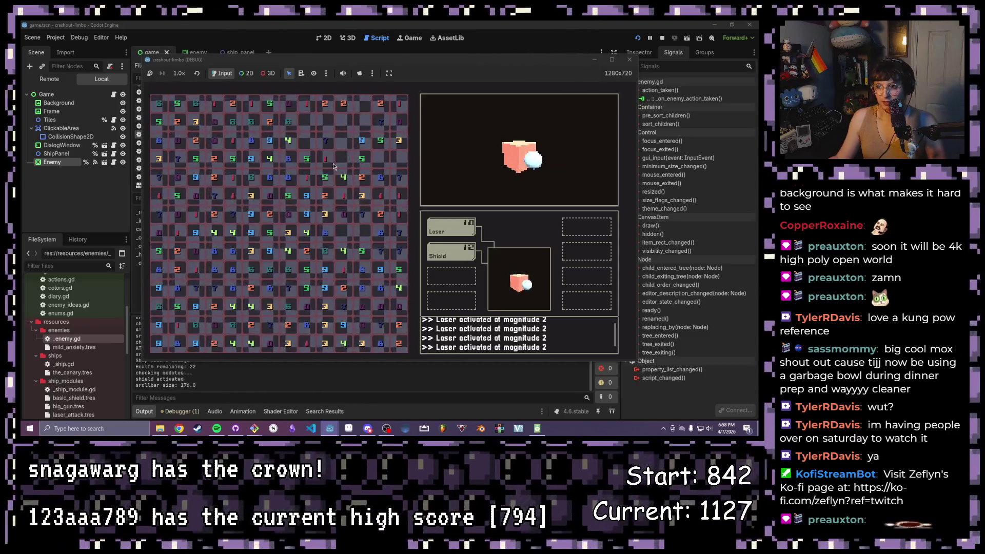
Step: Clear tile rows and columns for a shield and lasers until the enemy dies, then stop with F8
drag(345, 181, 310, 178)
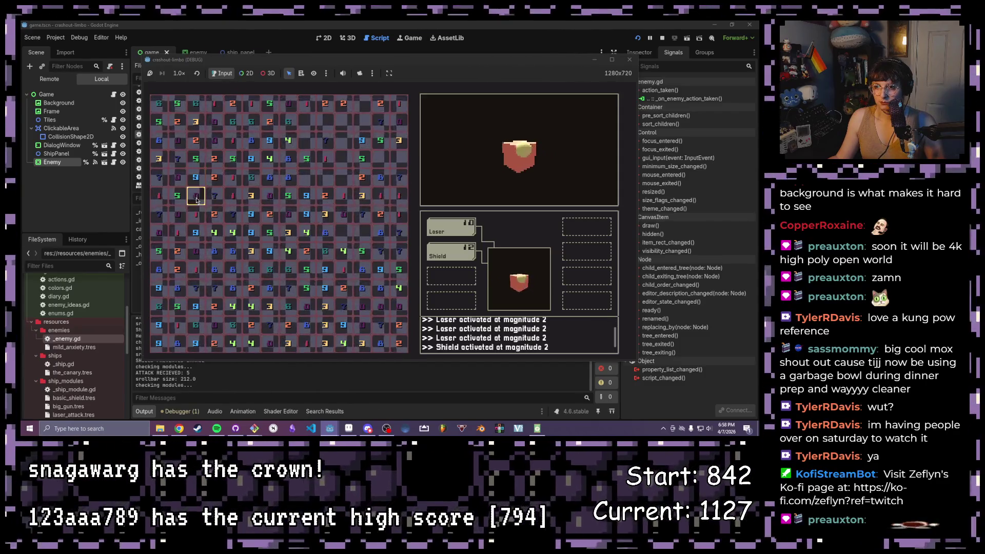
drag(196, 186, 195, 269)
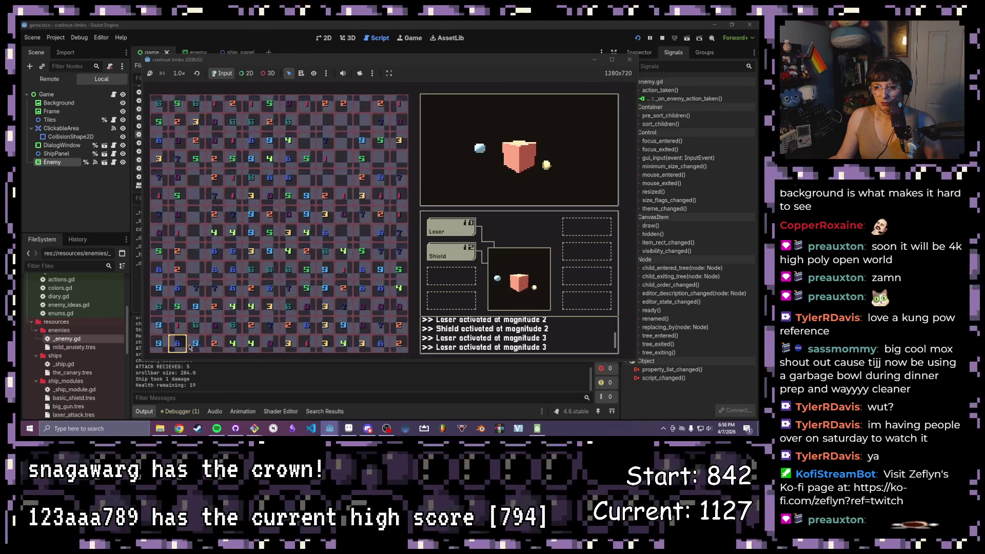
drag(177, 287, 177, 269)
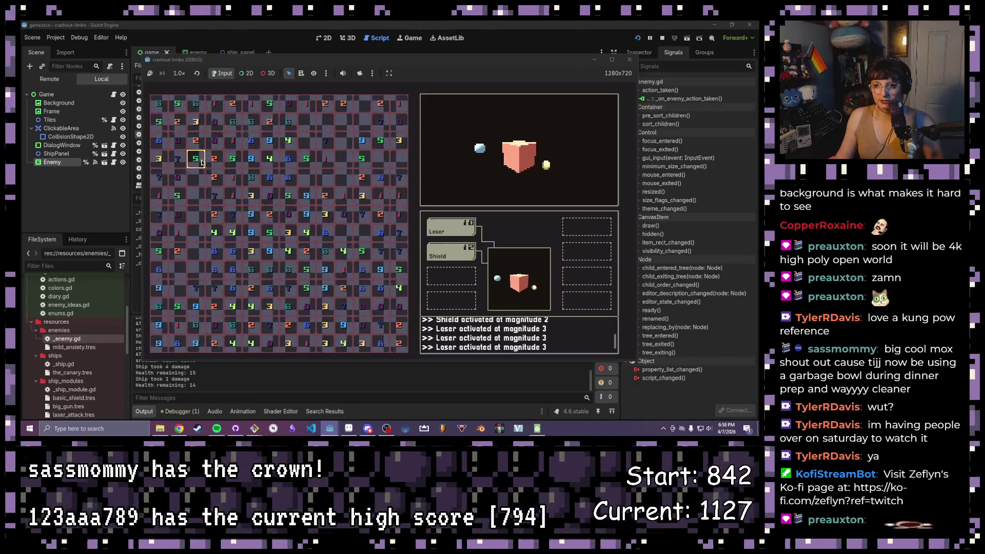
drag(196, 159, 199, 125)
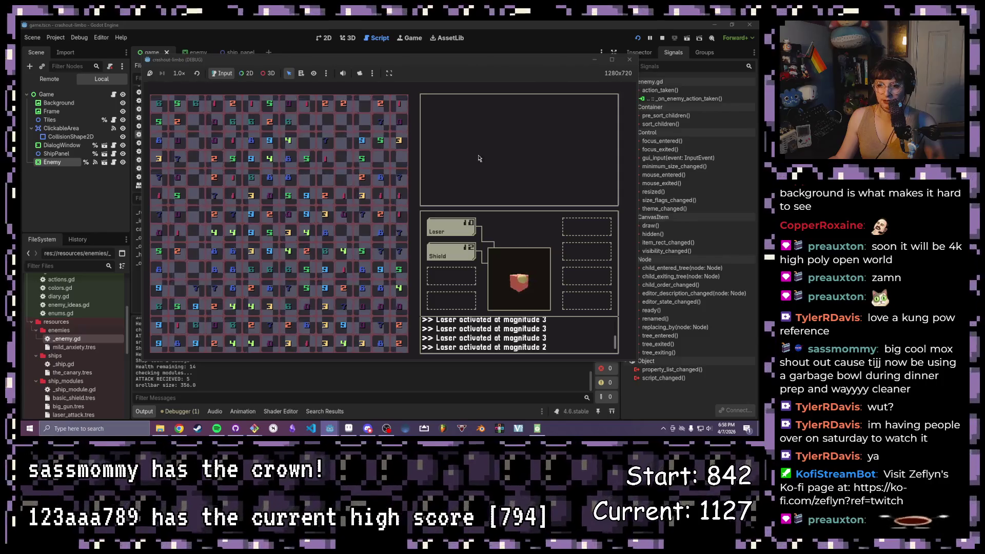
key(F8)
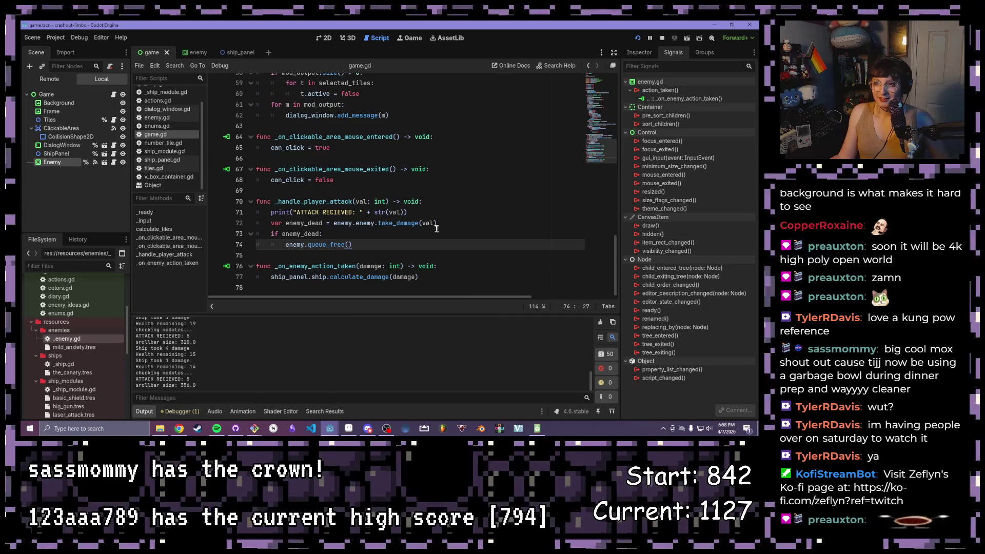
Step: Back in the running game, clear tiles for shield and attack until the game.gd:72 error
click(447, 180)
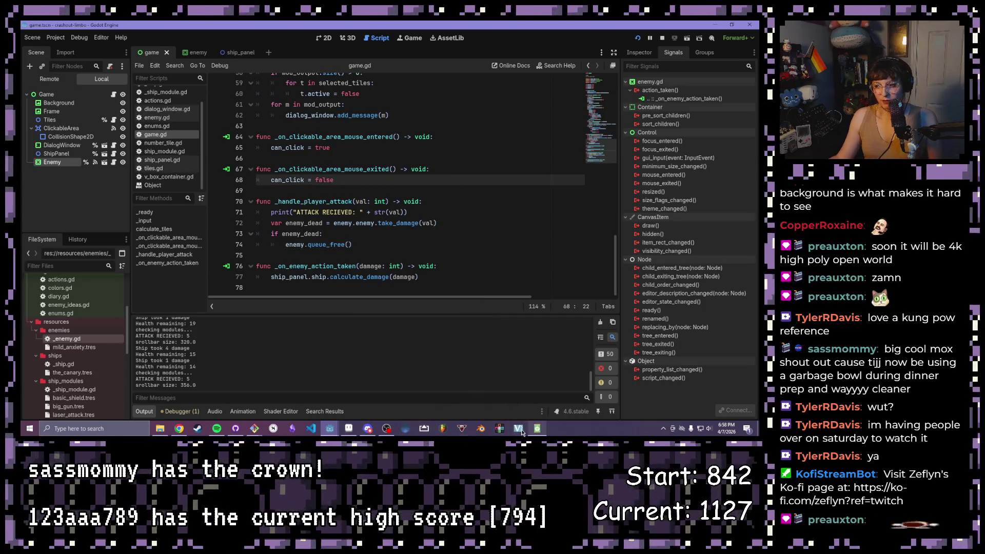
click(401, 389)
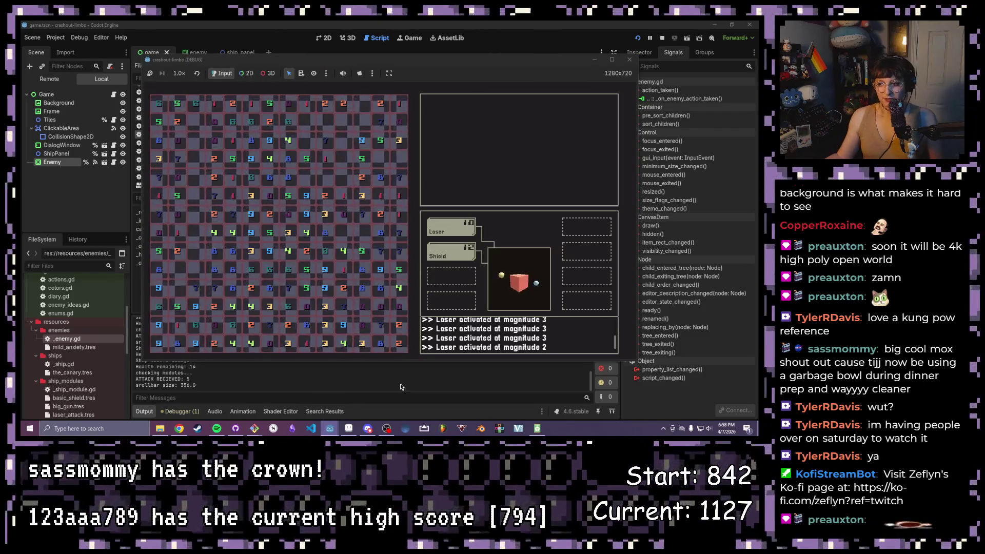
scroll(505, 336, up, 3)
scroll(506, 336, down, 3)
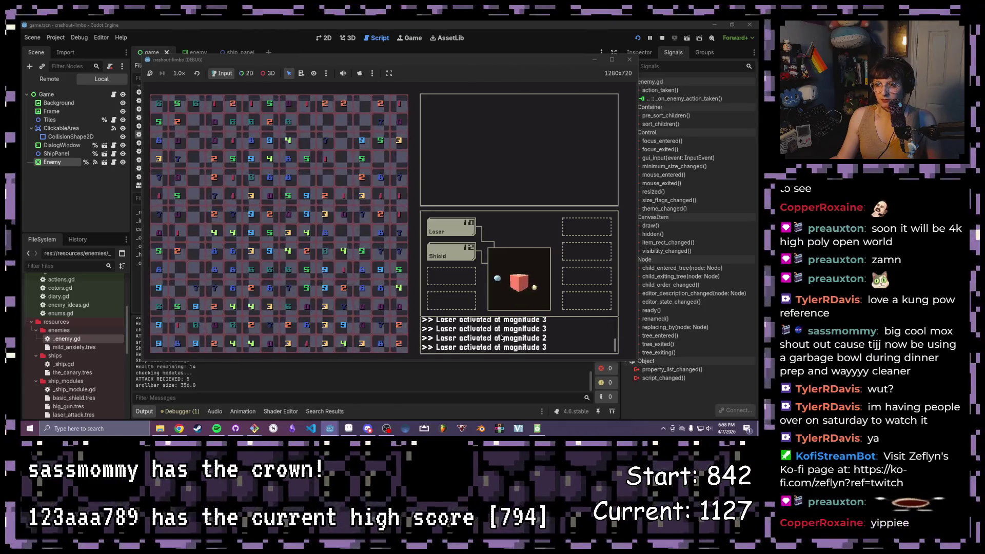
click(269, 160)
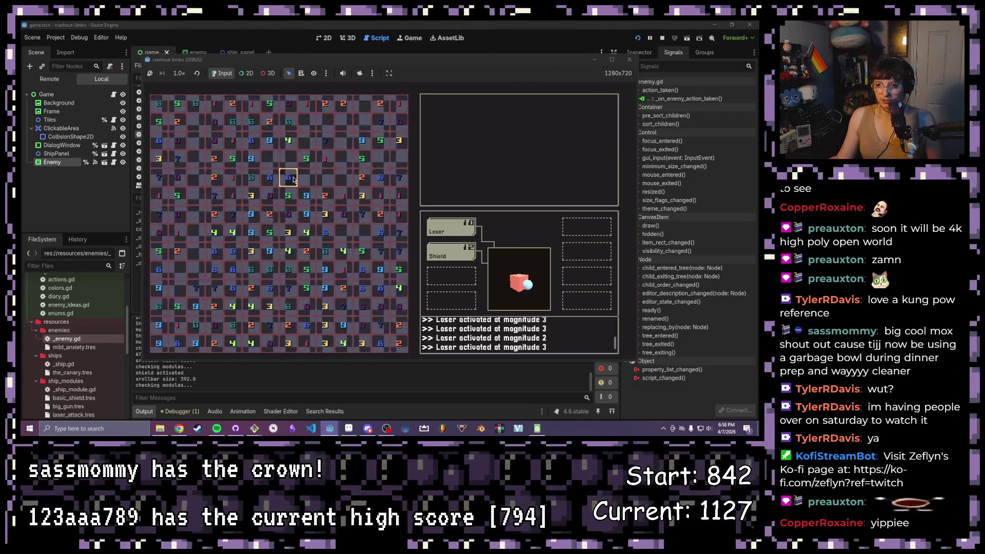
click(370, 184)
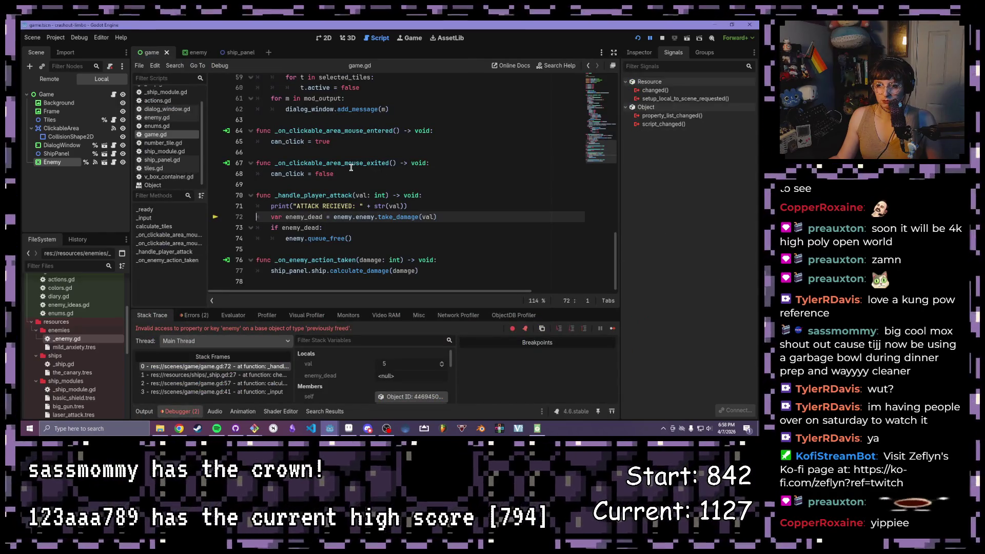
click(421, 207)
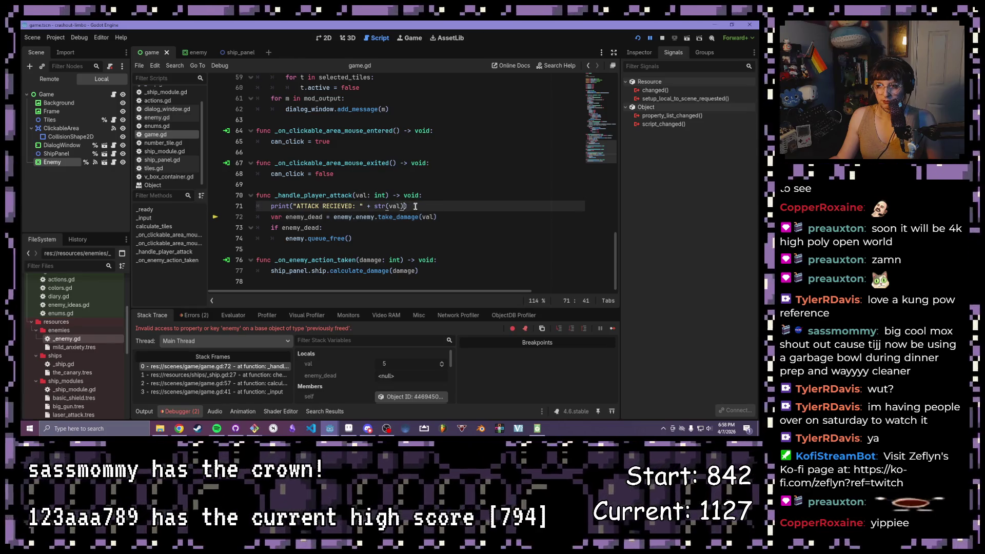
click(417, 218)
click(405, 206)
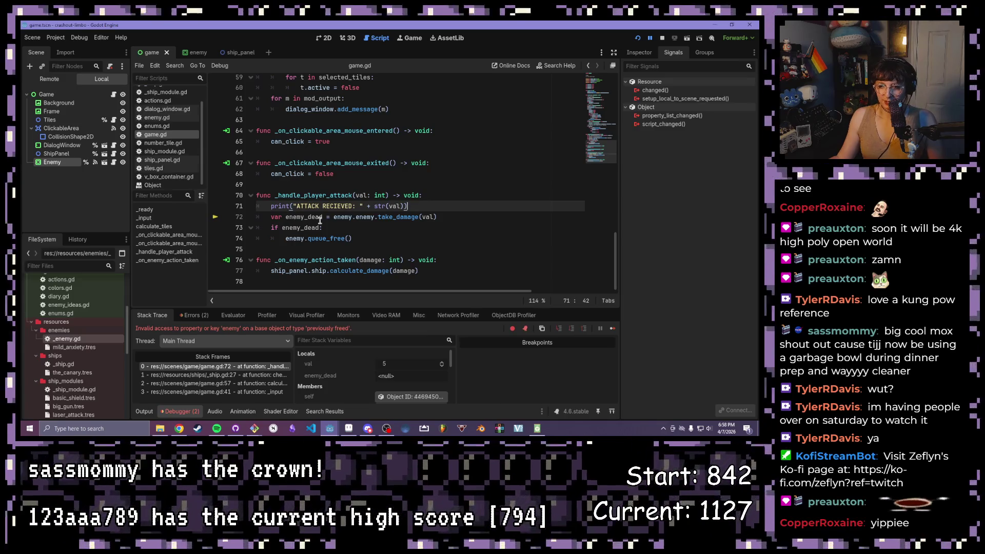
click(358, 238)
drag(358, 238, 240, 206)
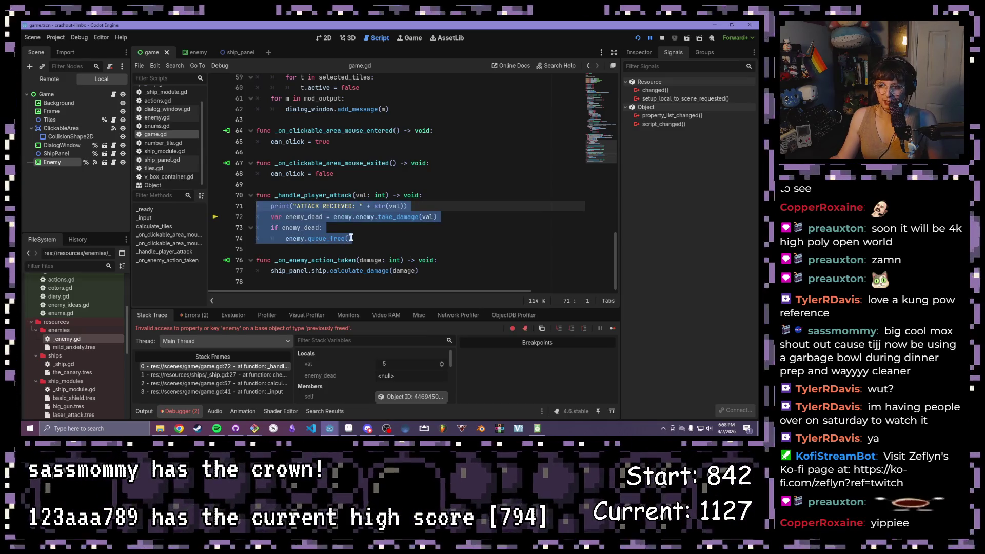
click(353, 237)
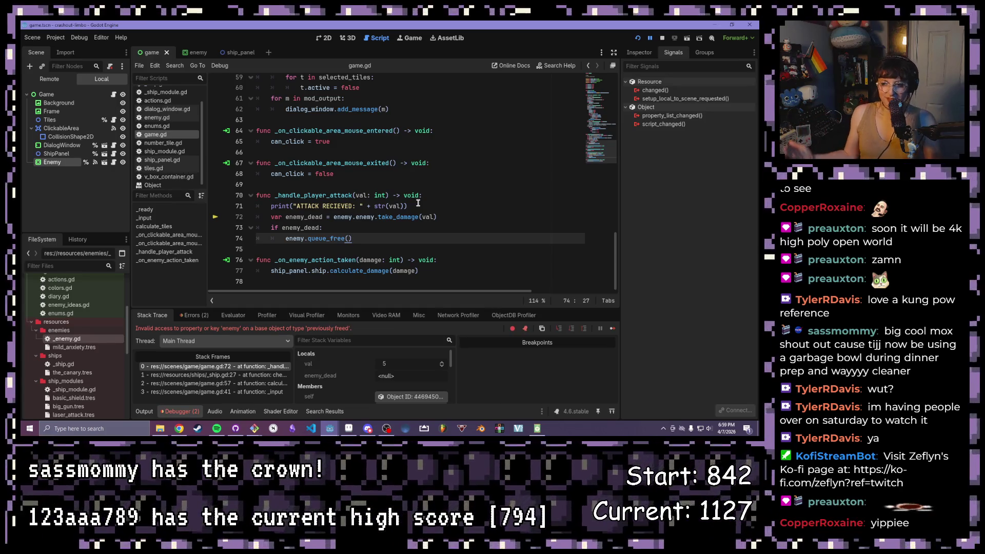
click(418, 203)
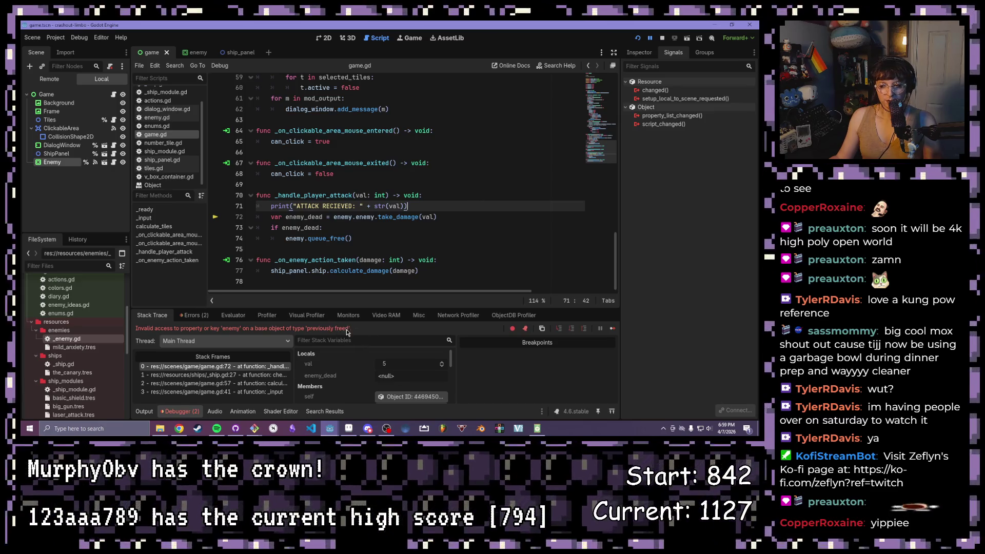
click(195, 315)
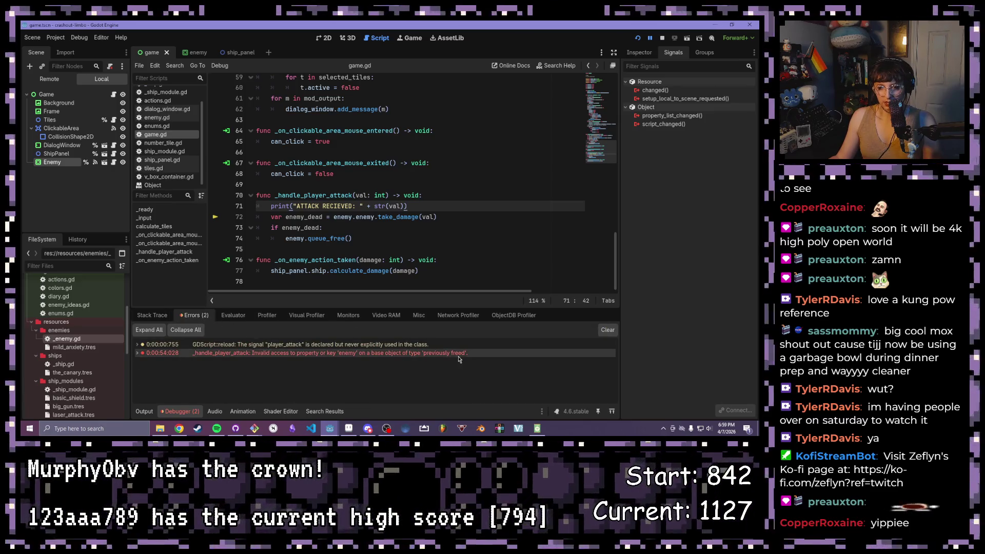
click(150, 317)
click(435, 217)
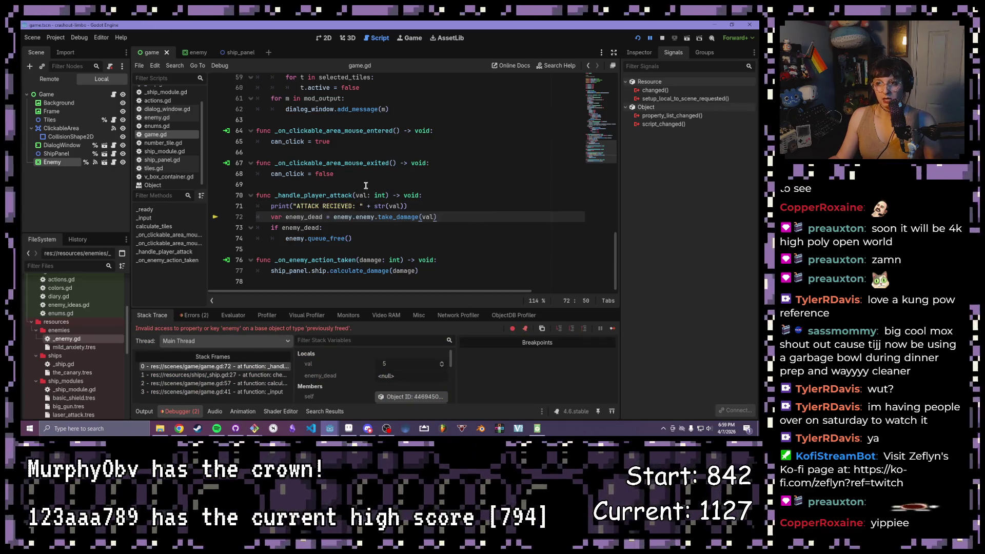
scroll(366, 185, up, 12)
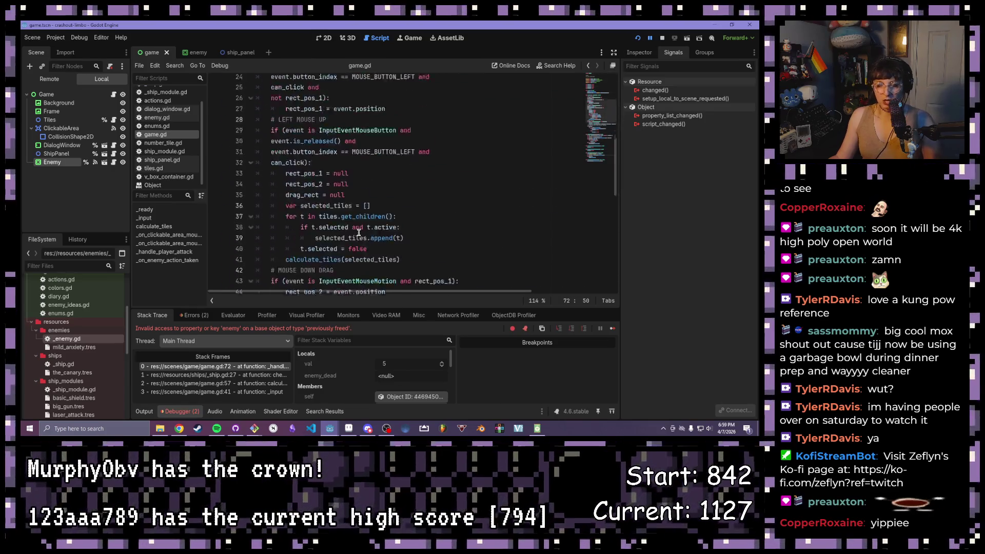
scroll(359, 232, down, 3)
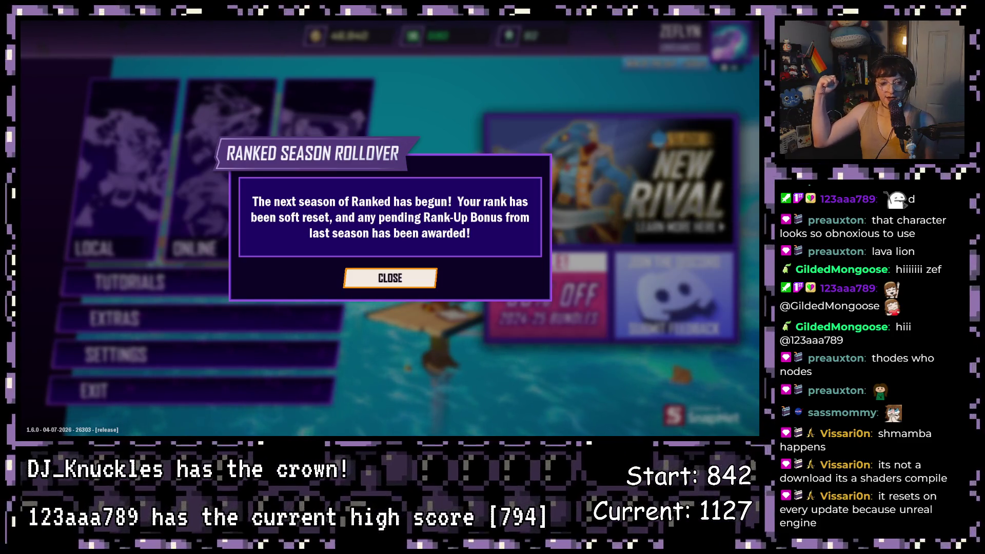
Step: Dismiss the season rollover and medal notices, then go to the Audio settings
key(Return)
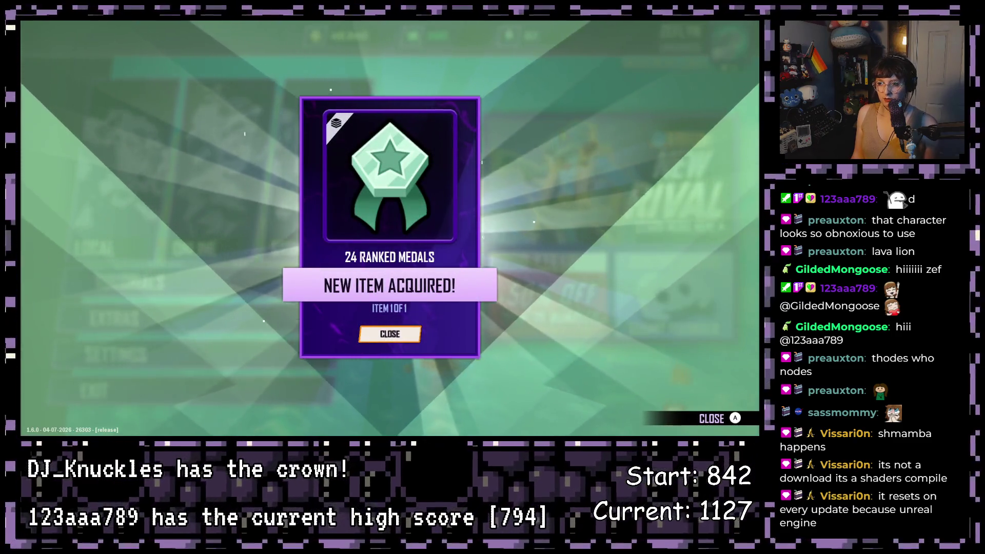
key(Return)
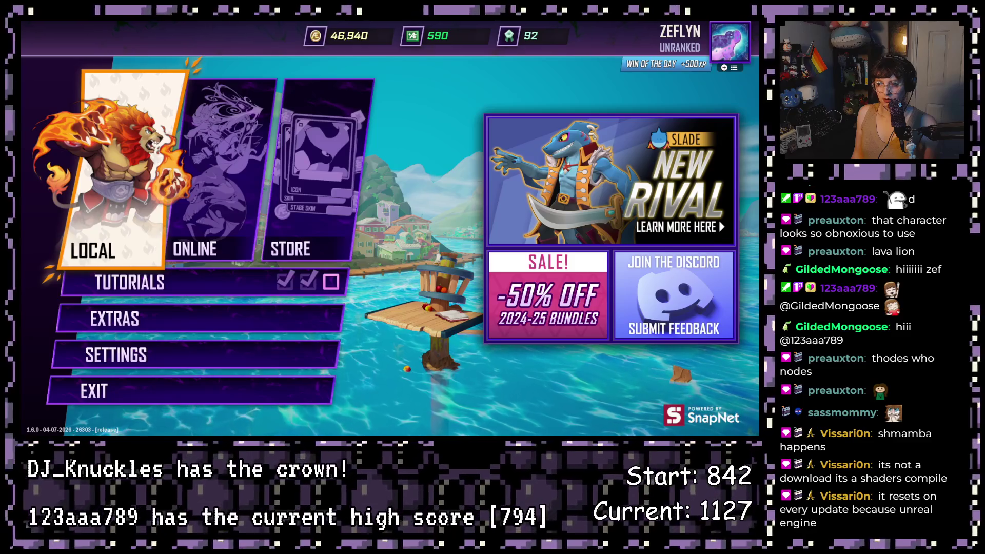
key(Right)
key(Down)
key(Down)
key(Down)
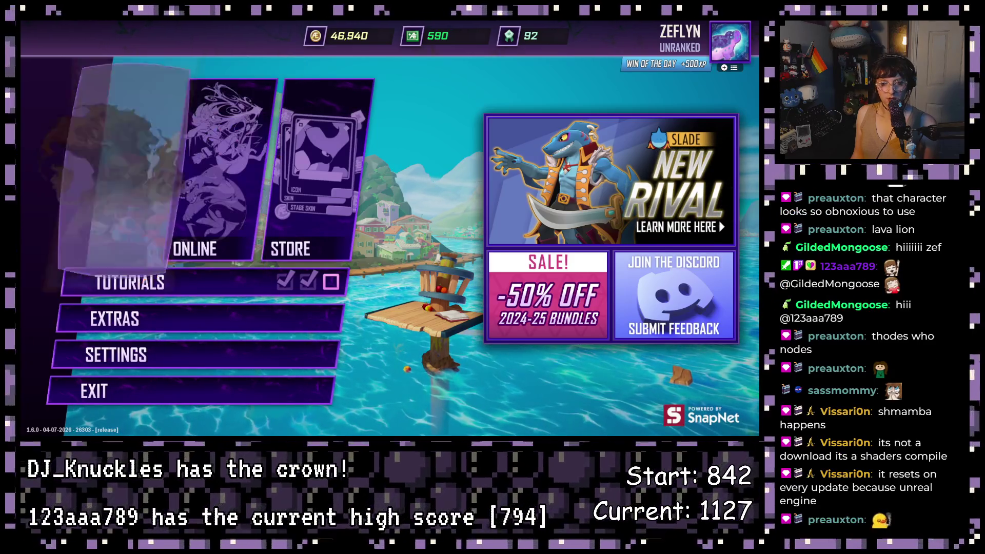
key(Return)
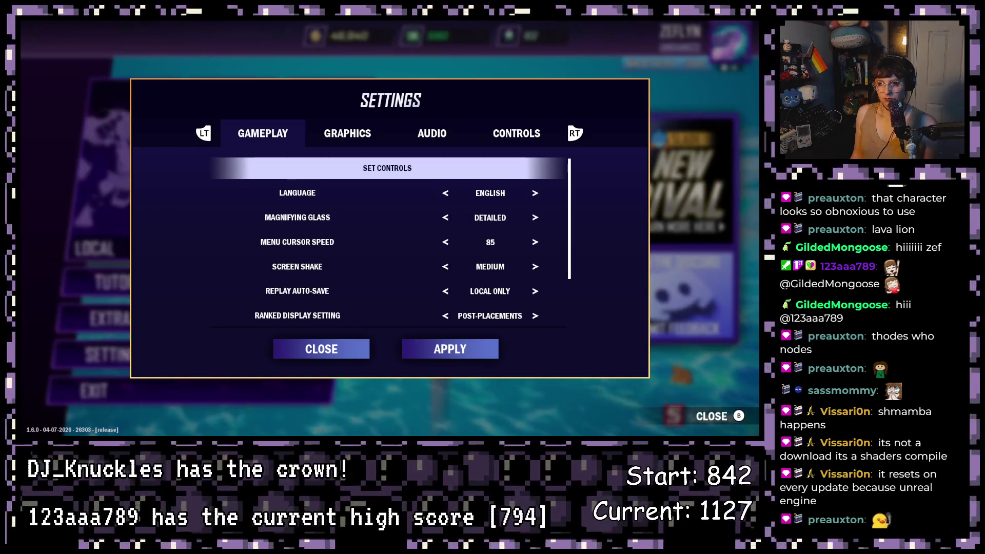
key(e)
key(e)
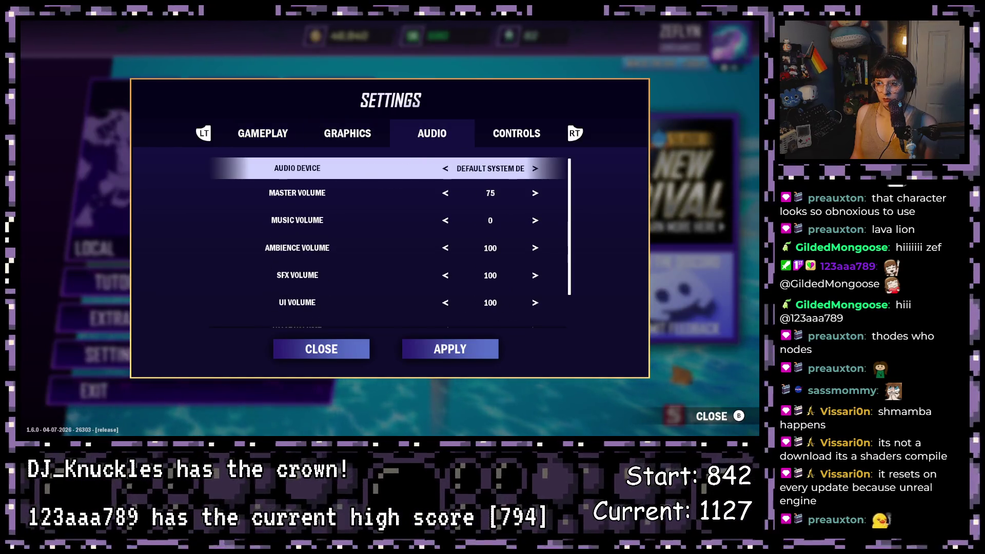
Step: Raise the Music Volume three notches
key(Down)
key(Down)
key(Right)
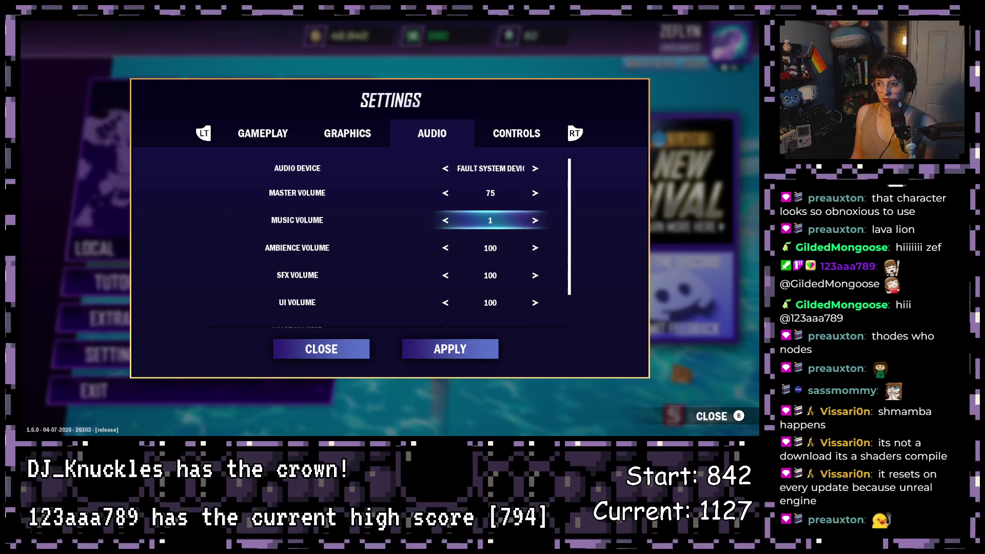
key(Right)
key(Right)
key(Right)
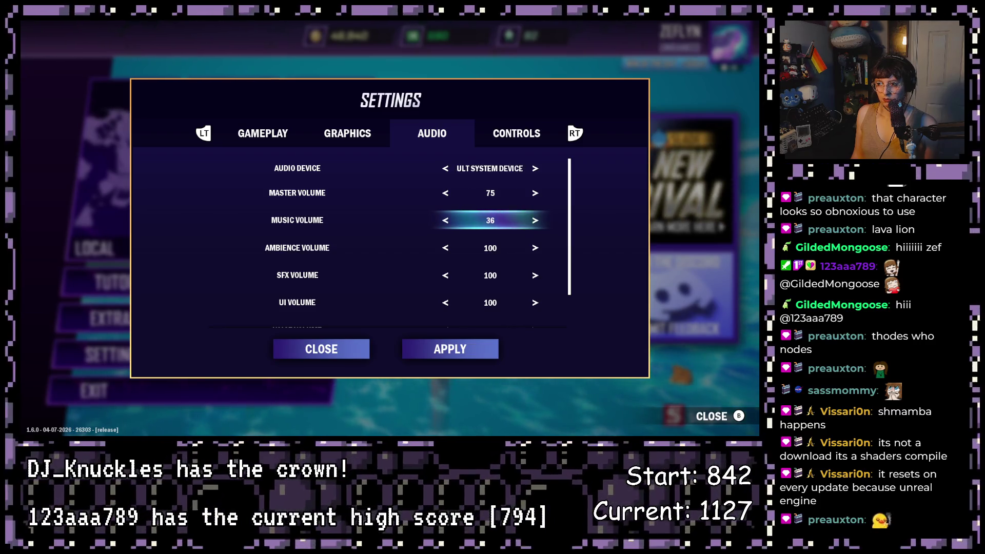
key(Right)
key(Right)
key(Right)
key(Right)
key(Right)
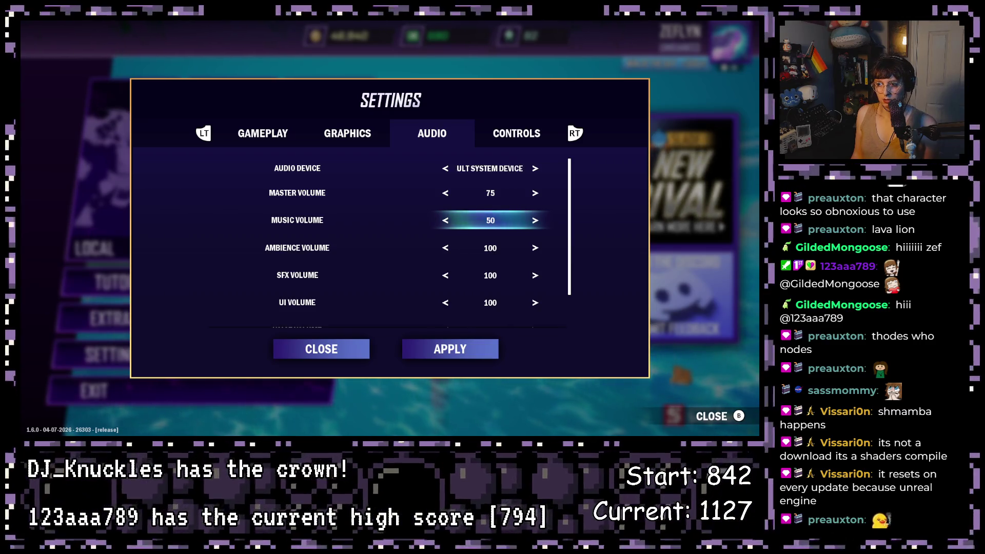
Step: Try other music volume levels, turn it down to 0, and close Settings
key(Down)
key(Down)
key(Down)
key(Down)
key(Up)
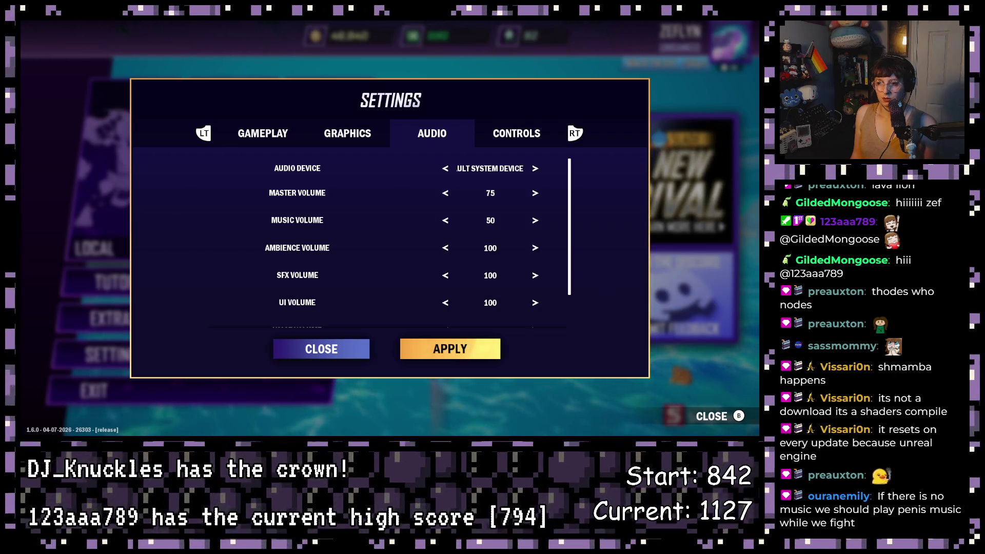
key(Left)
key(Down)
key(Up)
key(Down)
key(Down)
key(Down)
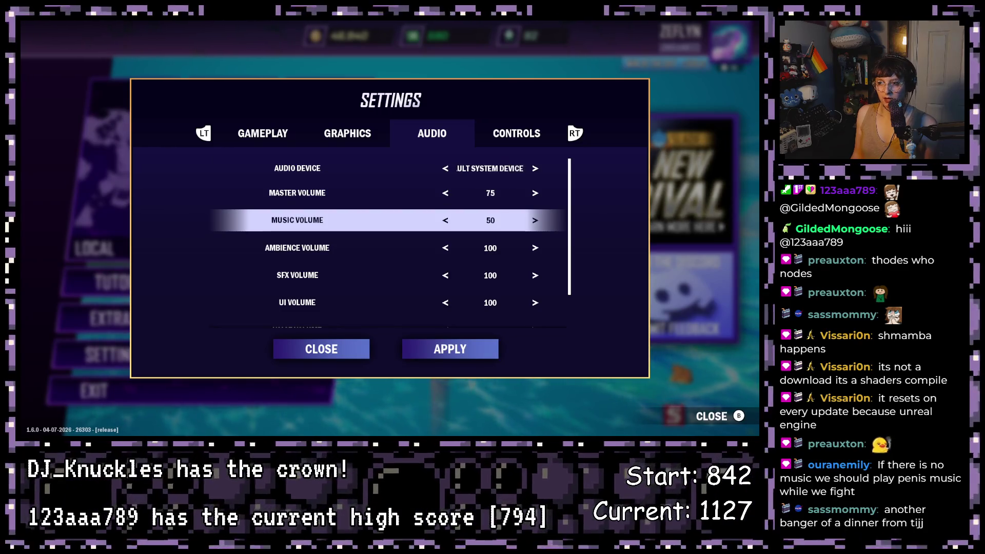
key(Left)
key(Left)
key(Left)
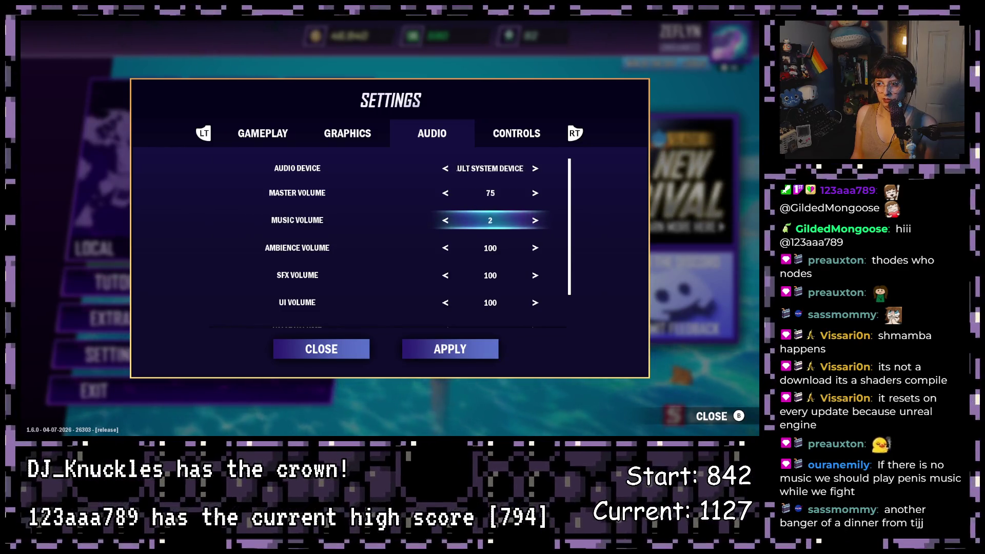
key(Right)
key(Right)
key(Right)
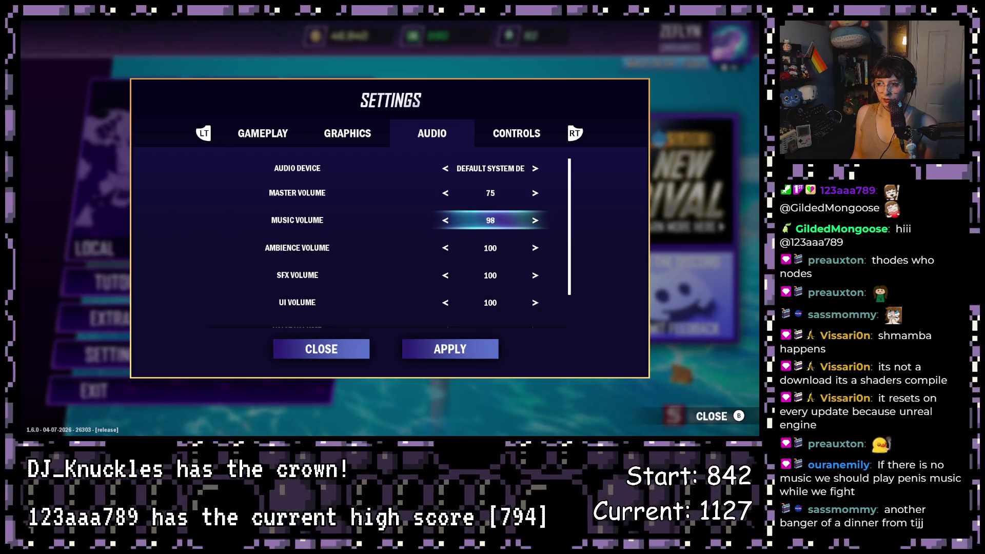
key(Left)
key(Left)
key(Left)
key(Down)
key(Down)
key(Down)
key(Down)
key(Down)
key(Down)
key(Return)
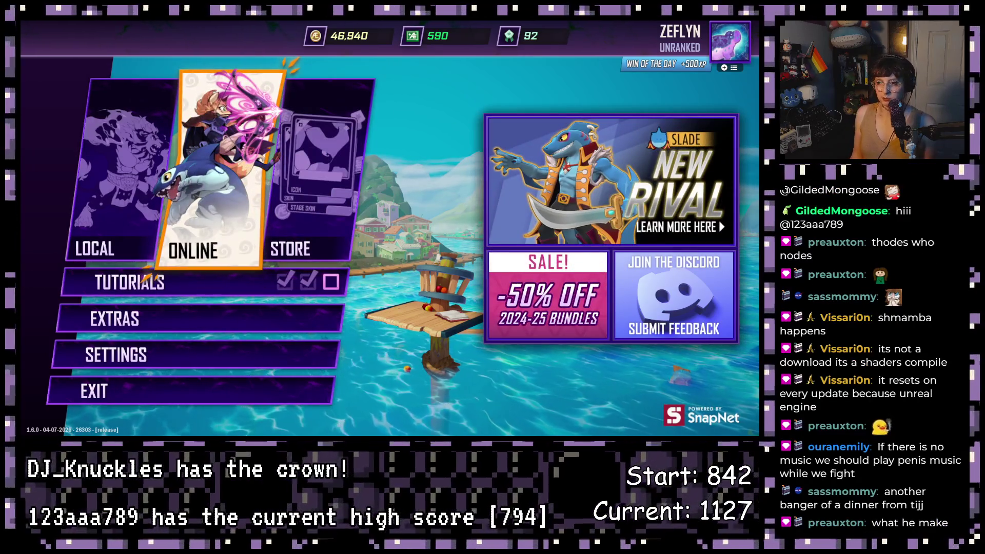
Step: Go to Local Modes and enter character selection
click(313, 205)
click(205, 282)
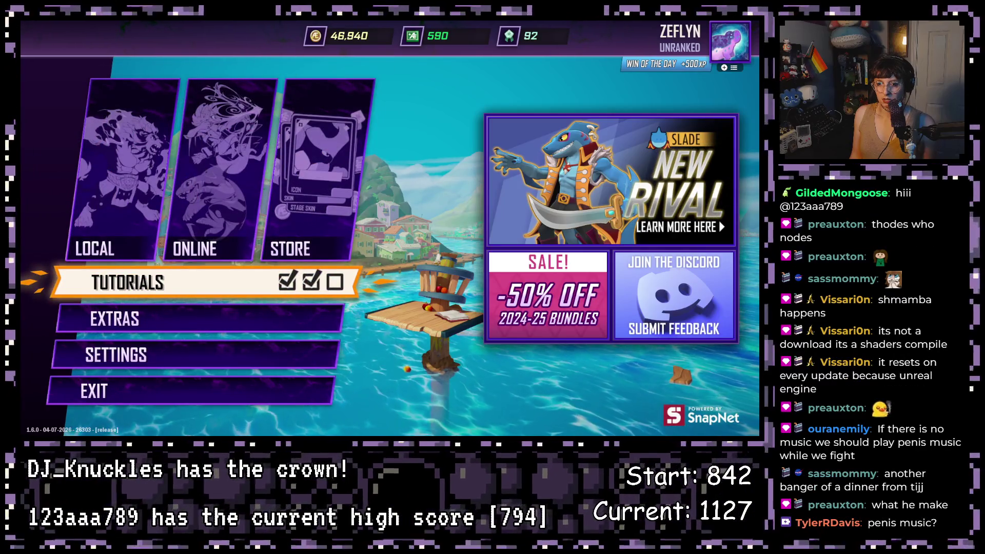
key(Up)
key(Return)
key(Right)
key(Right)
key(Up)
key(Up)
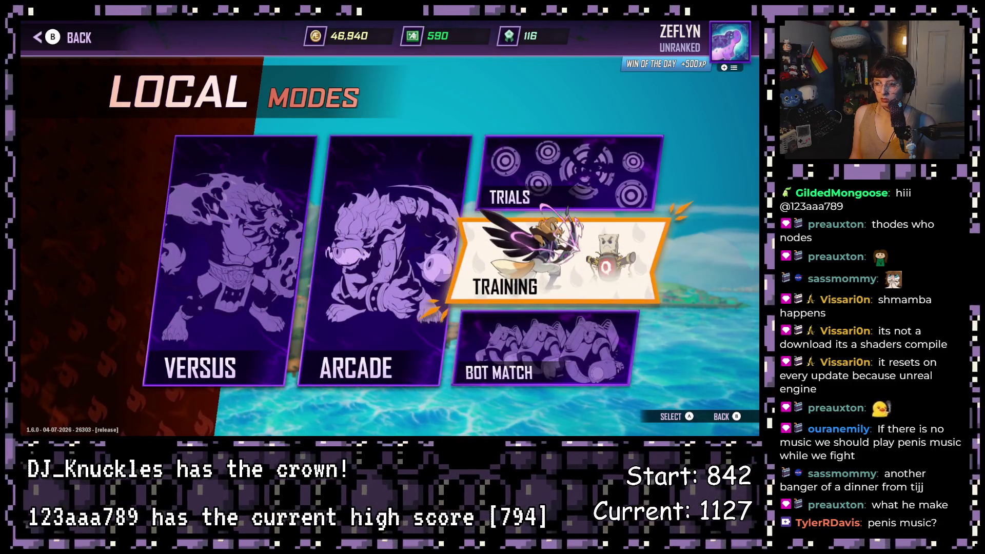
key(Return)
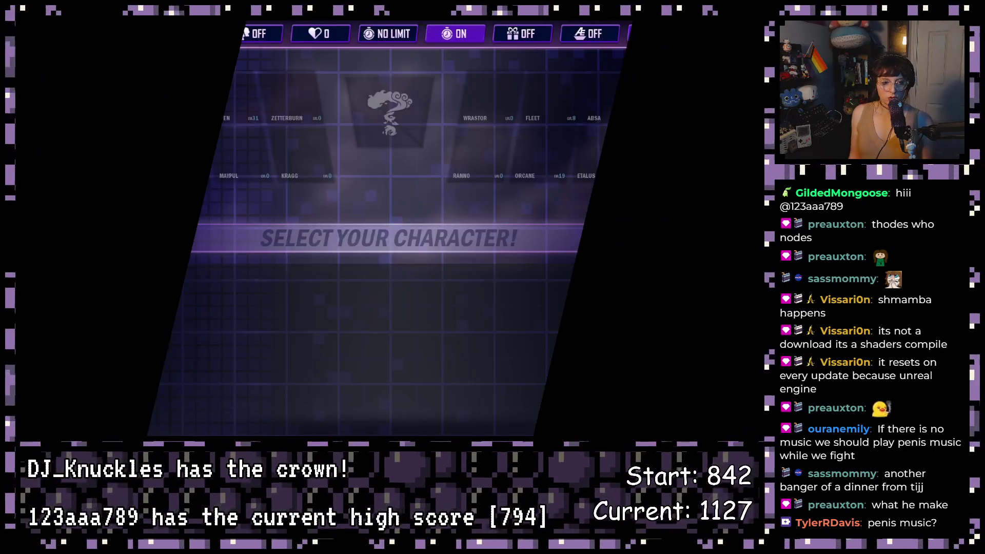
Step: Pick Slade for player one in the red costume and lock in
key(Left)
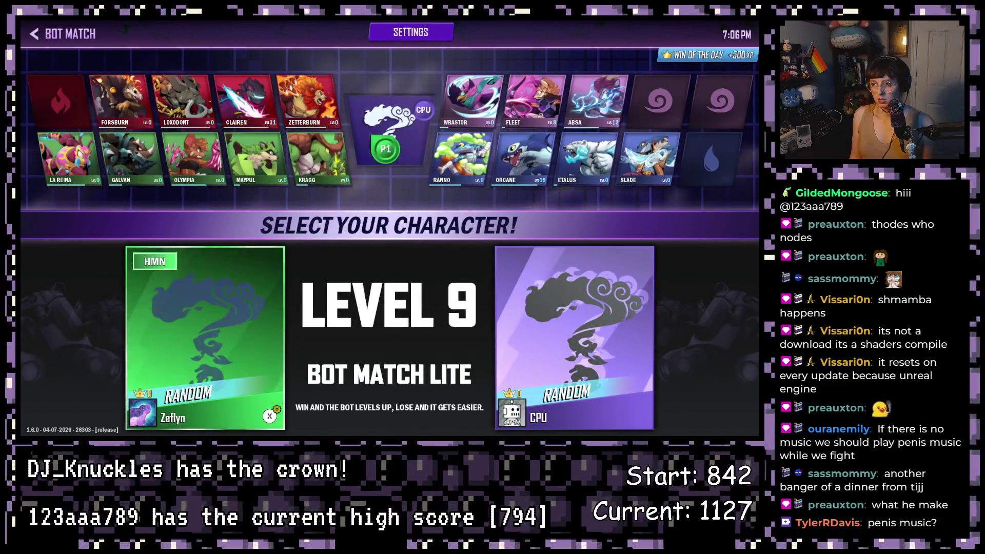
key(Right)
key(Right)
key(Right)
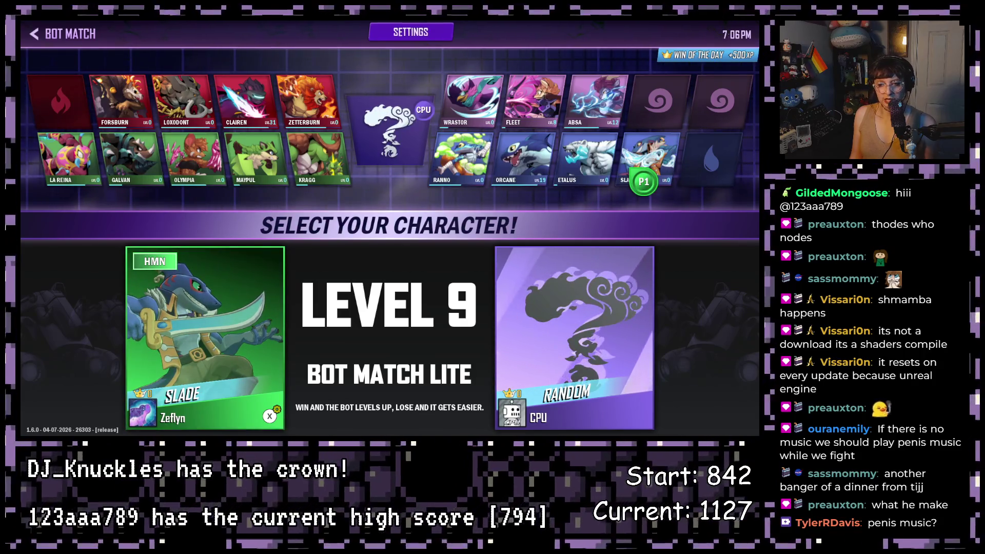
key(Right)
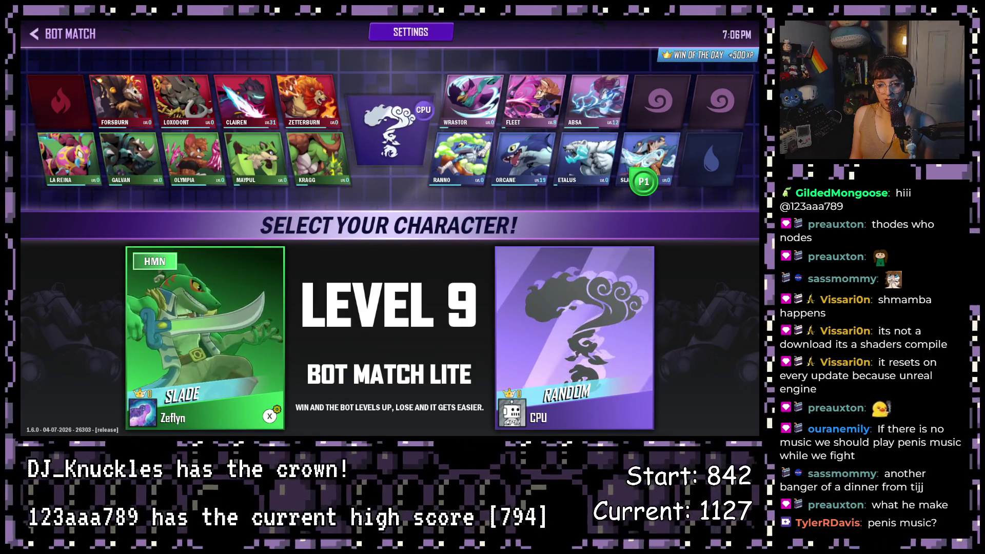
key(Left)
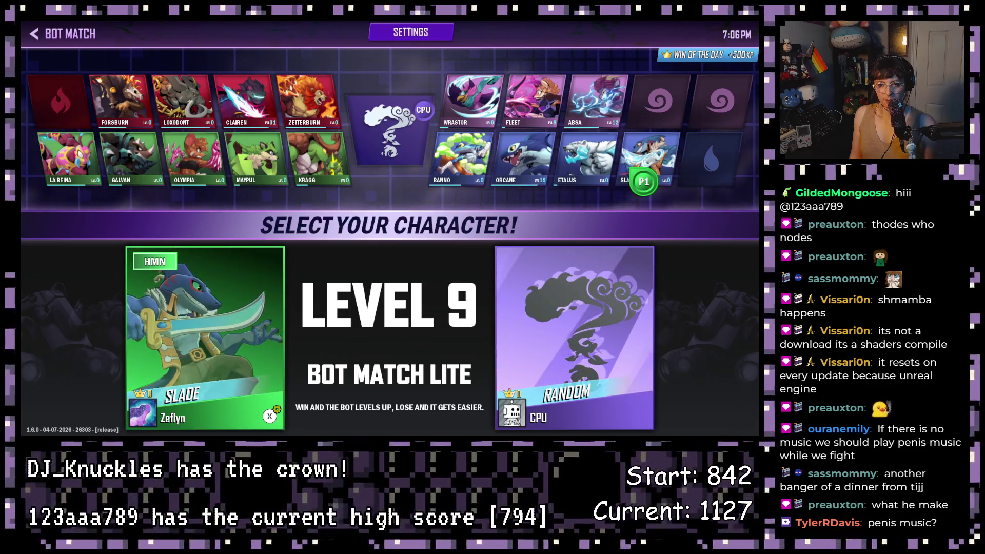
key(Right)
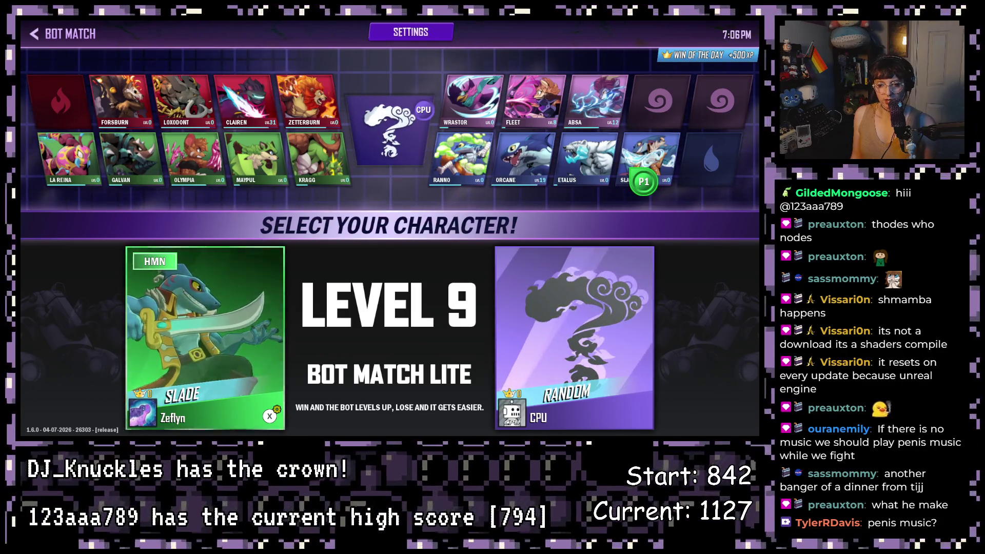
key(Right)
key(Return)
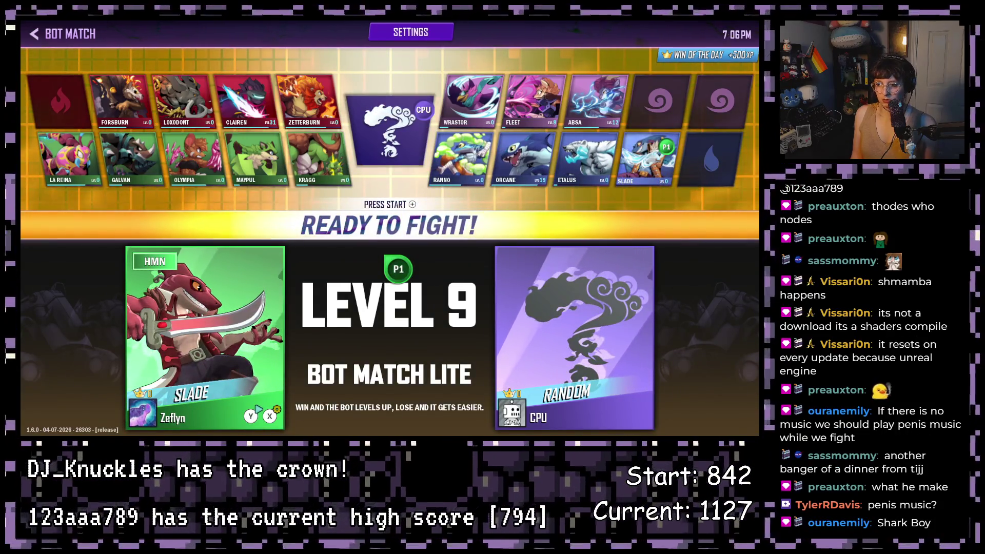
Step: Start the Level 9 bot match against the CPU
key(Up)
key(Down)
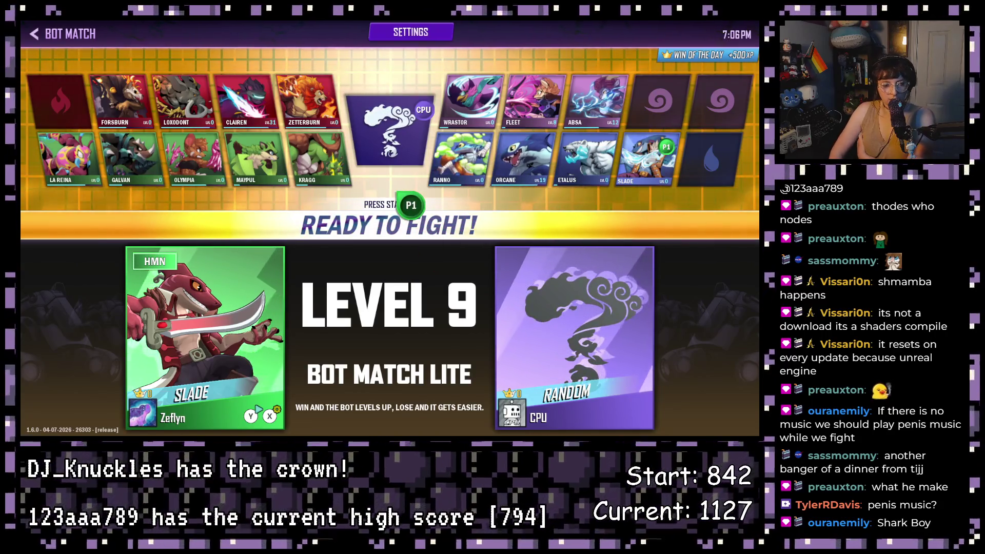
key(Return)
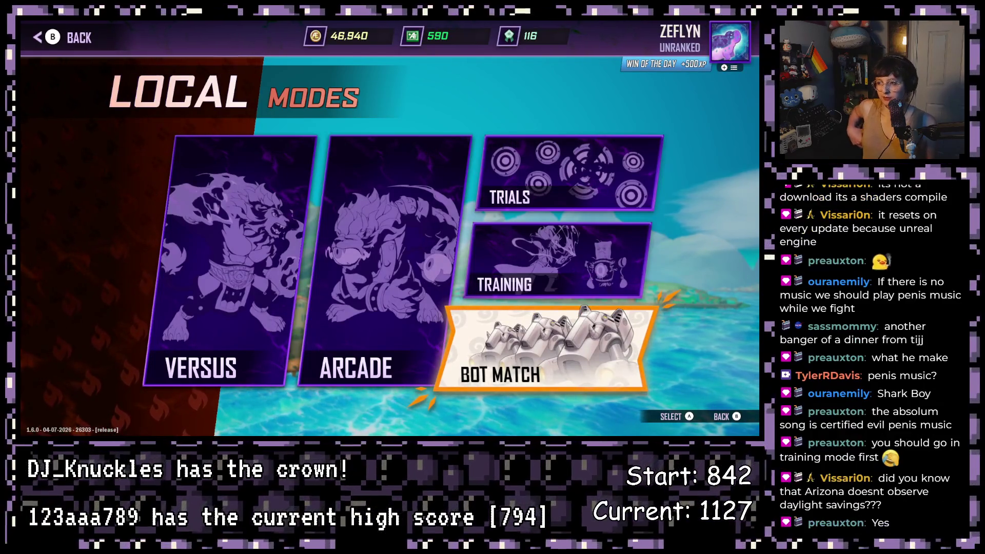
Step: Choose Training mode and lock in Slade, returning from stage select to character selection
key(Up)
key(Return)
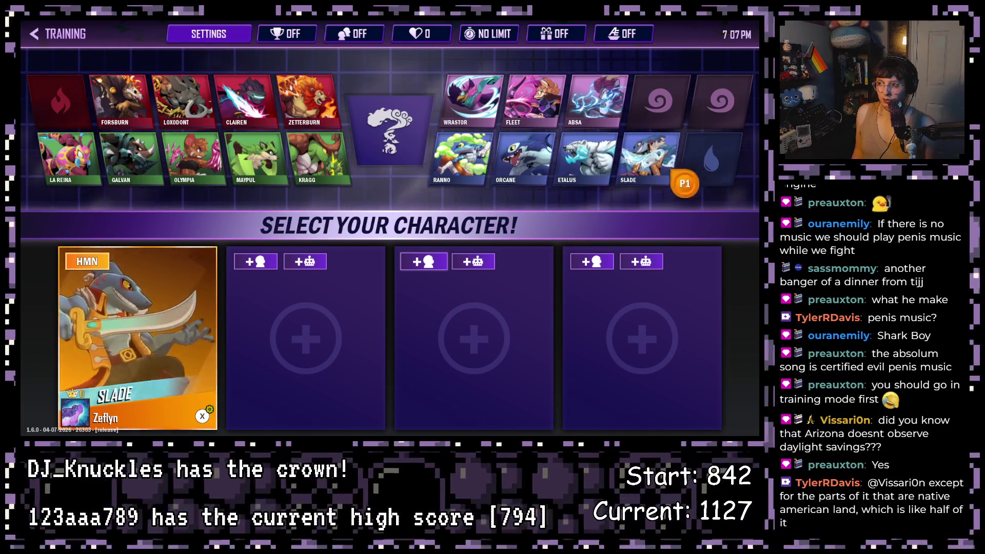
click(666, 161)
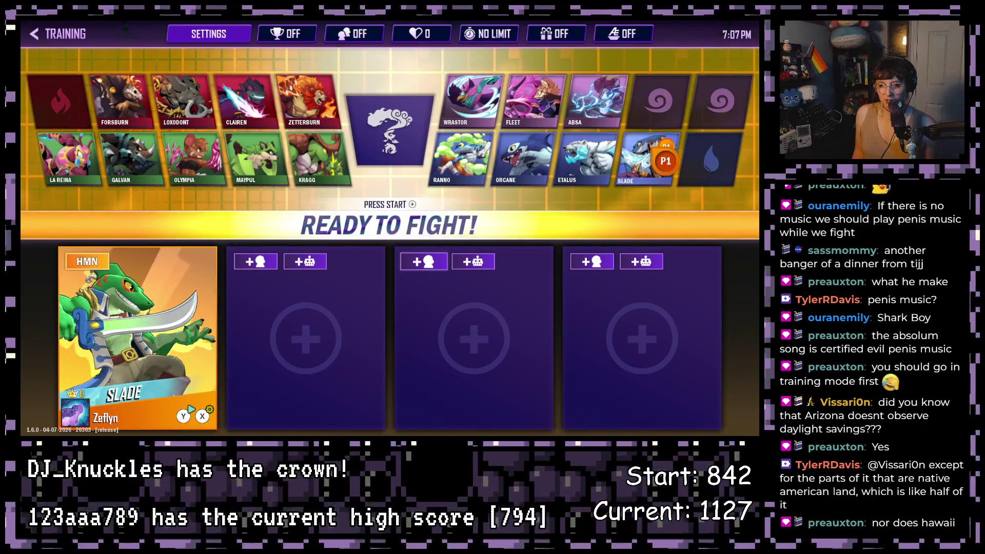
key(Return)
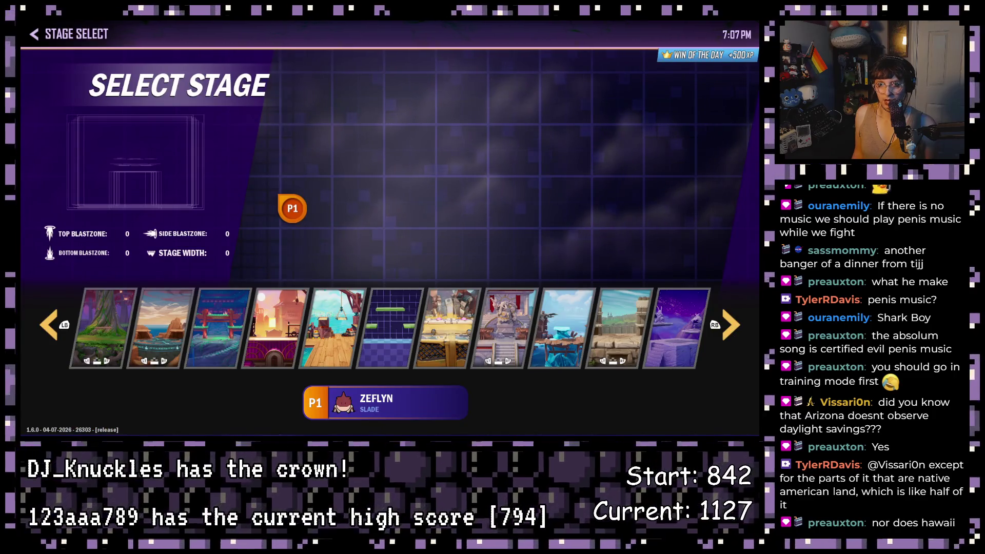
key(Escape)
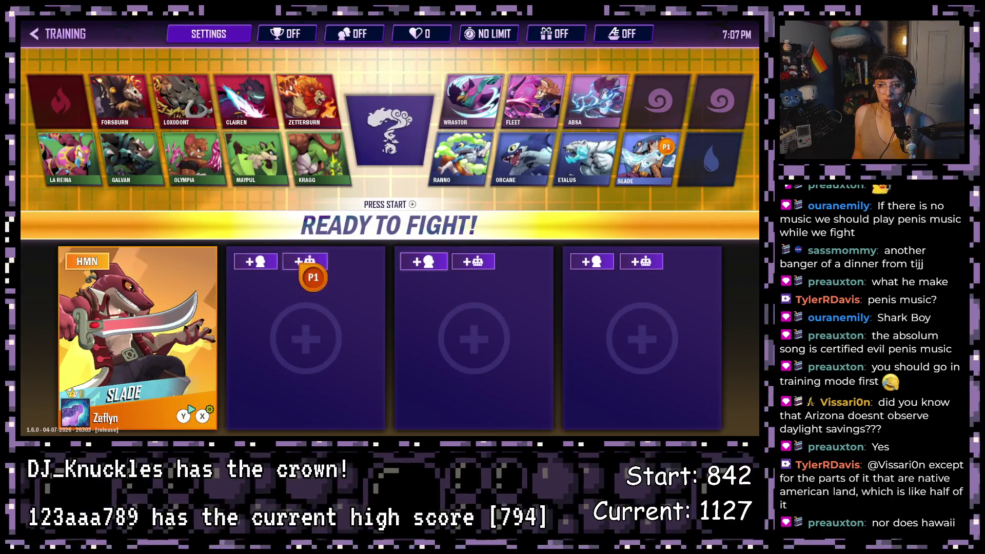
Step: Add a Level 1 CPU Loxodont opponent and pick a stage to start training
click(306, 261)
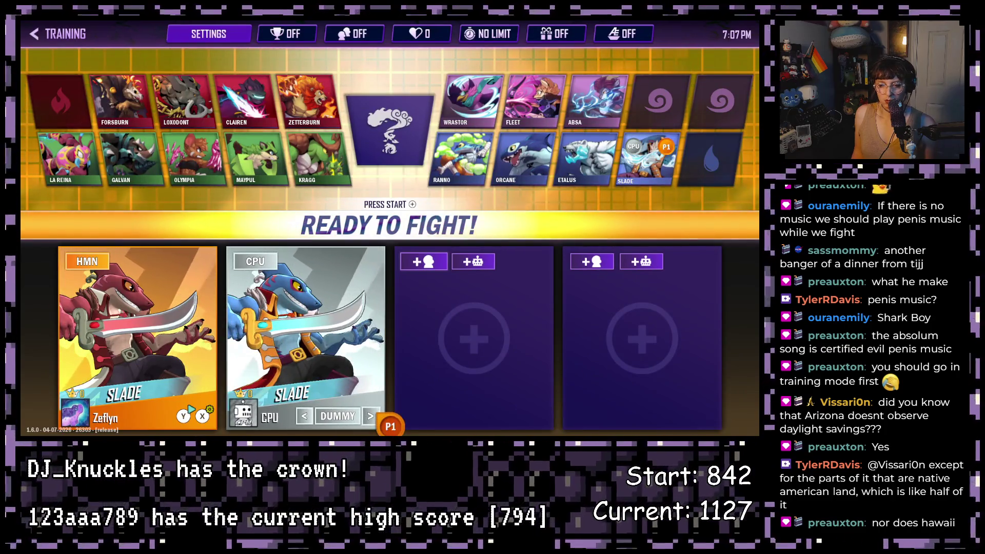
click(371, 416)
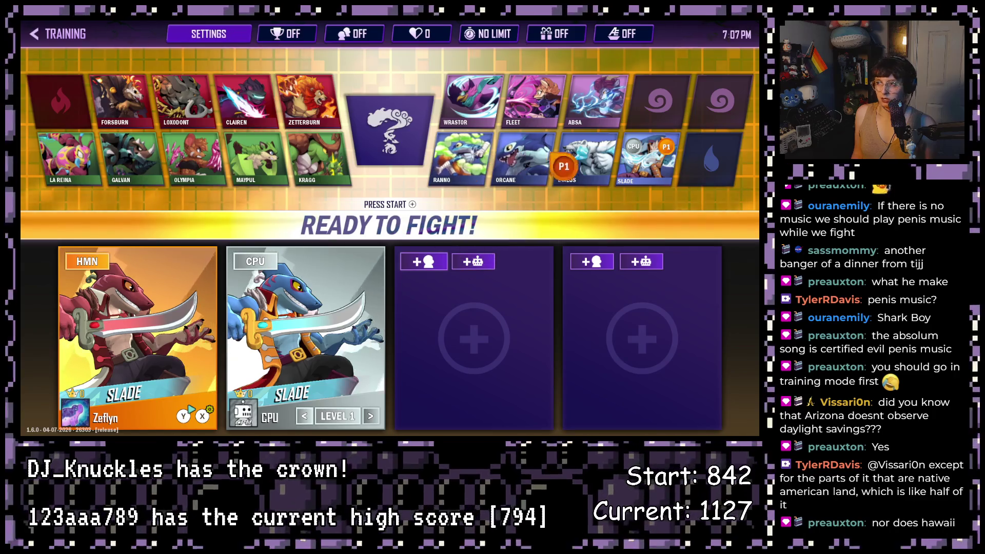
click(646, 160)
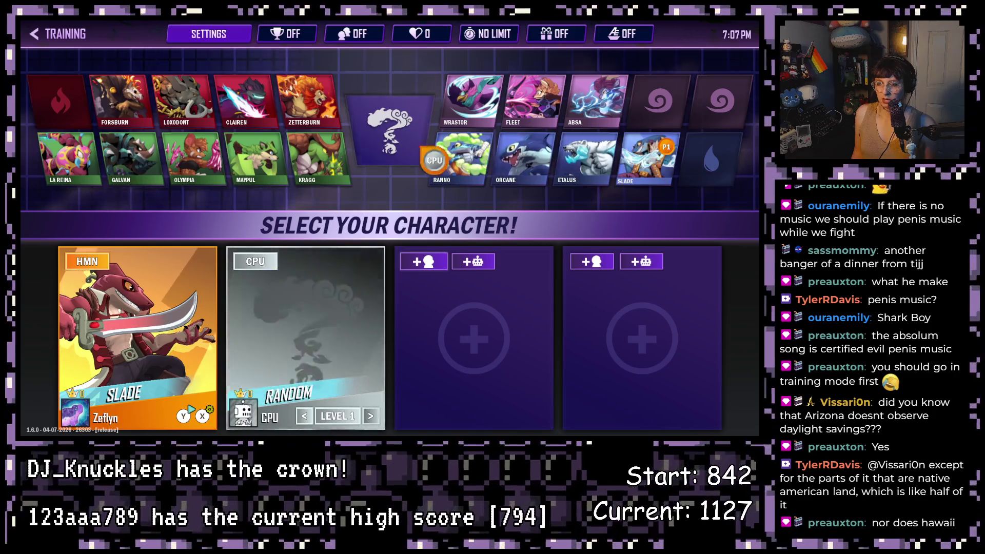
click(193, 98)
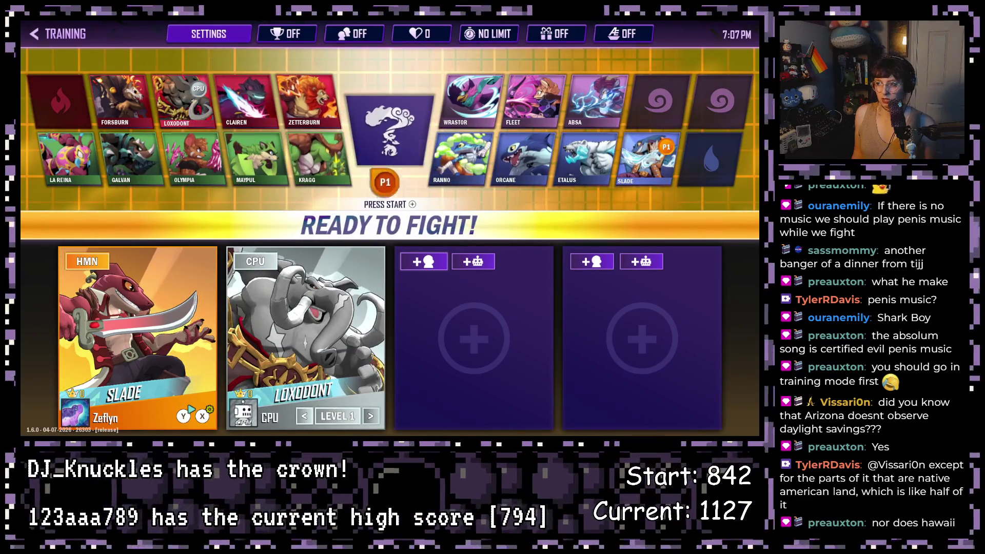
click(450, 222)
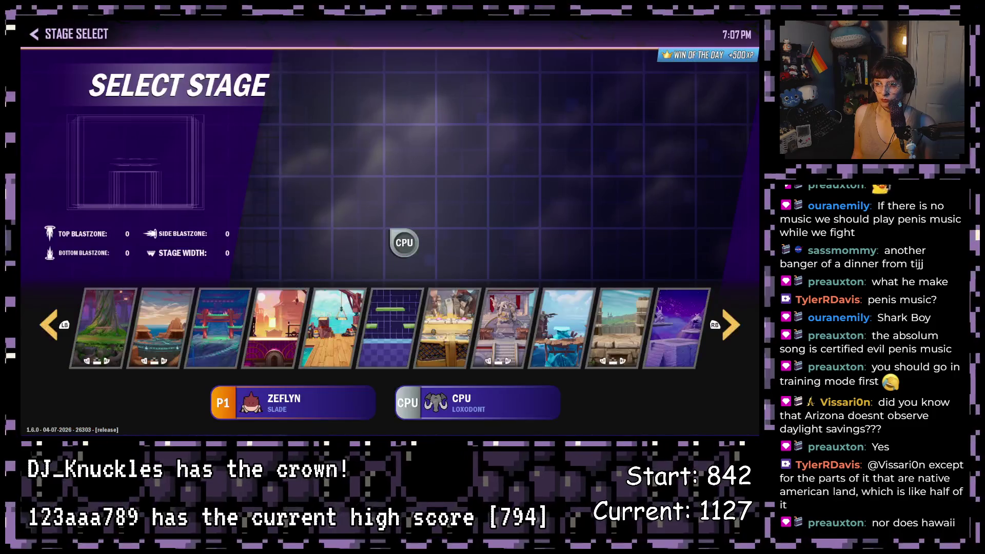
click(403, 242)
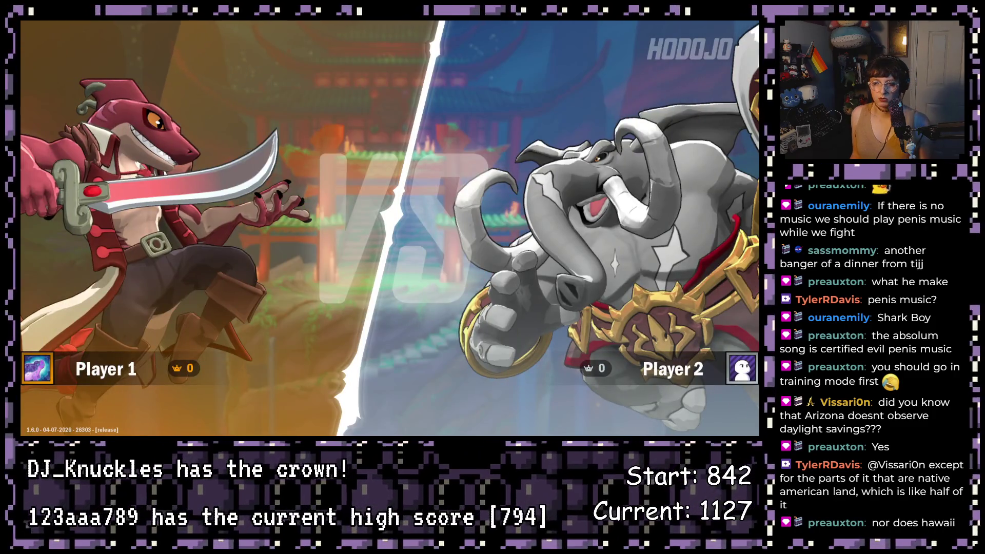